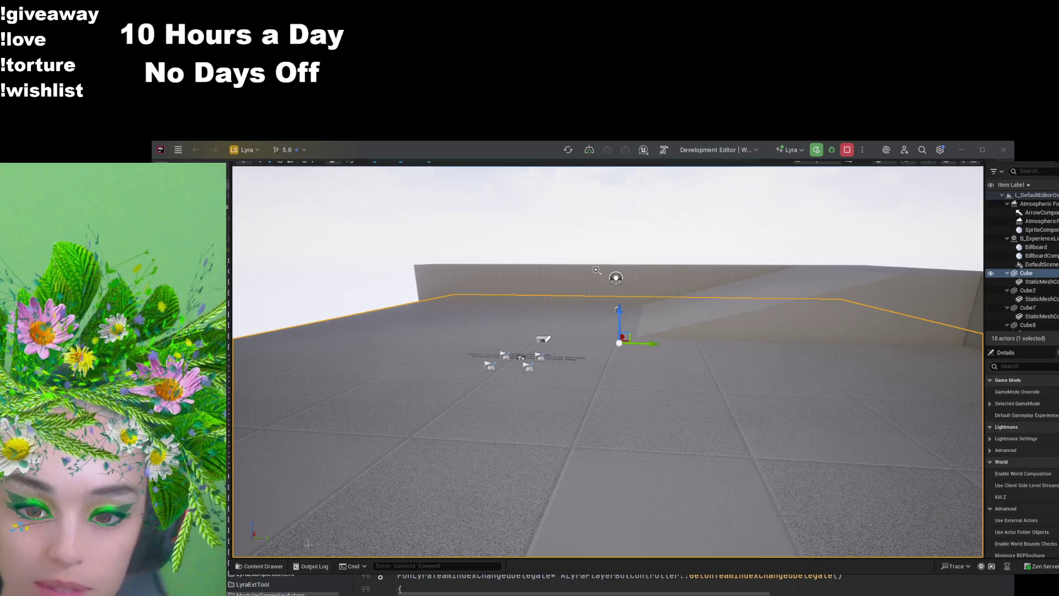
Step: Search 'ABP_mann' in the Content Drawer, open ABP_Mannequin_Base, and show its Blueprint Thread Safe Update Animation graph
left_click(259, 566)
left_click(441, 331)
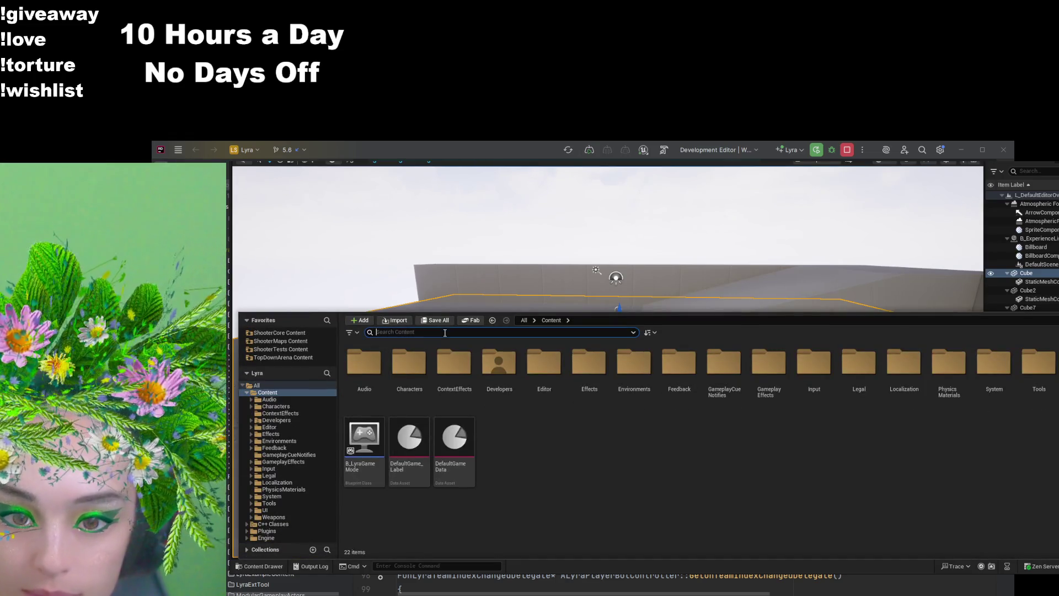
type("ABP_mann")
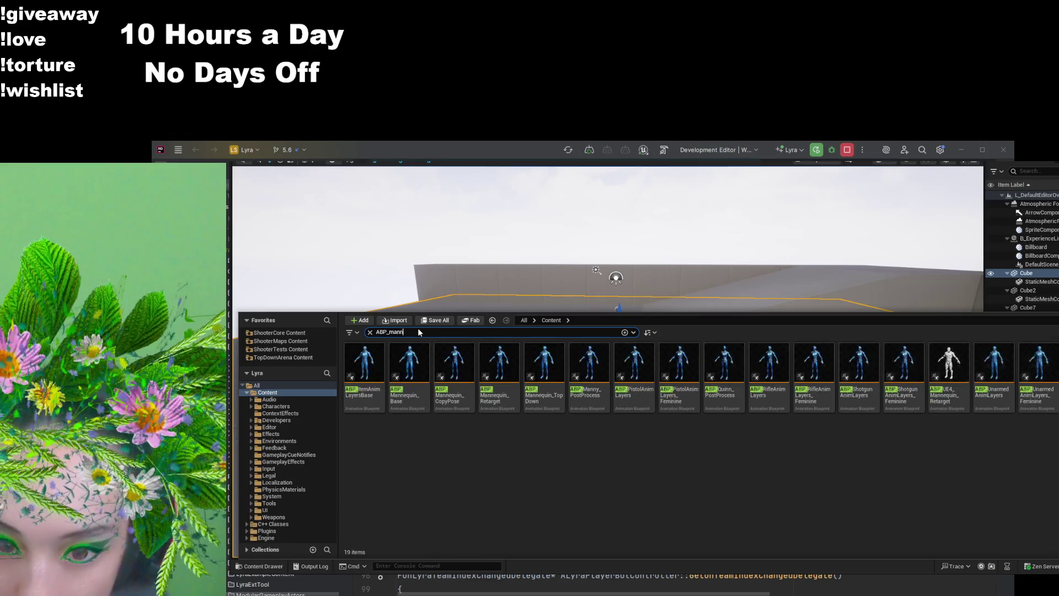
left_click(374, 370)
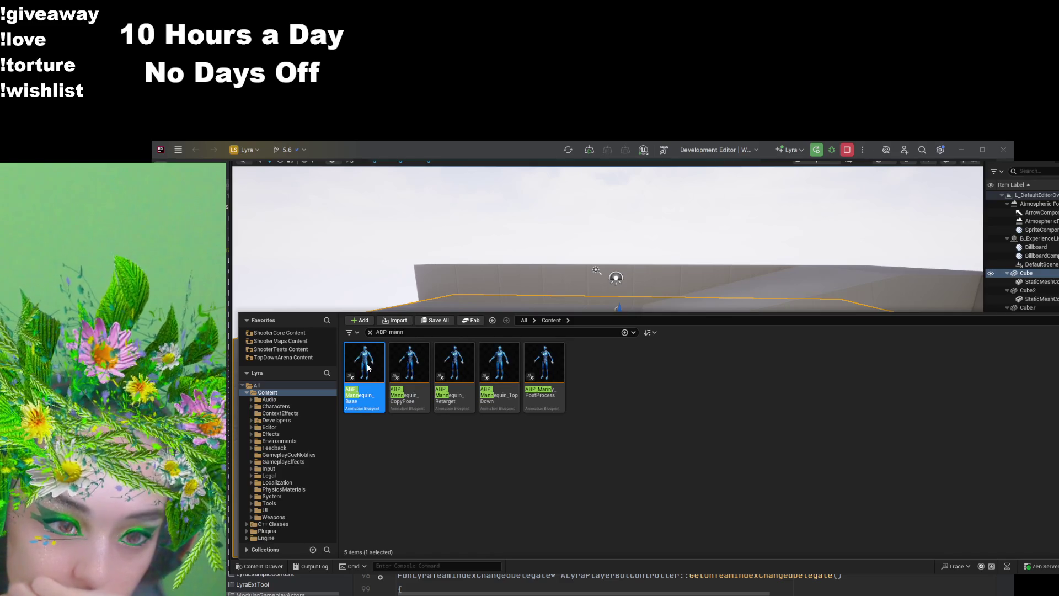
double_click(366, 365)
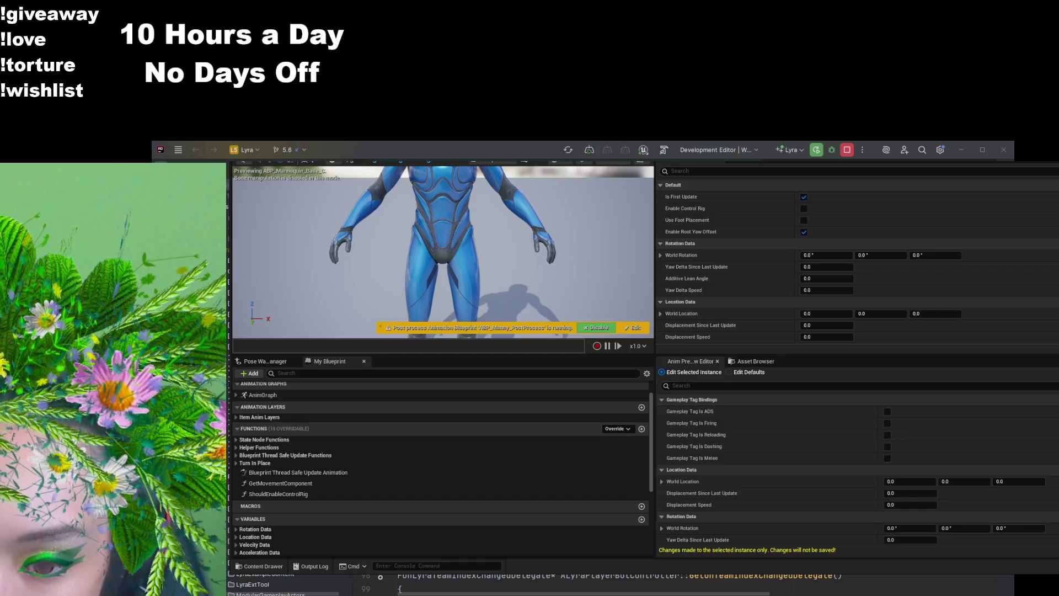
double_click(331, 473)
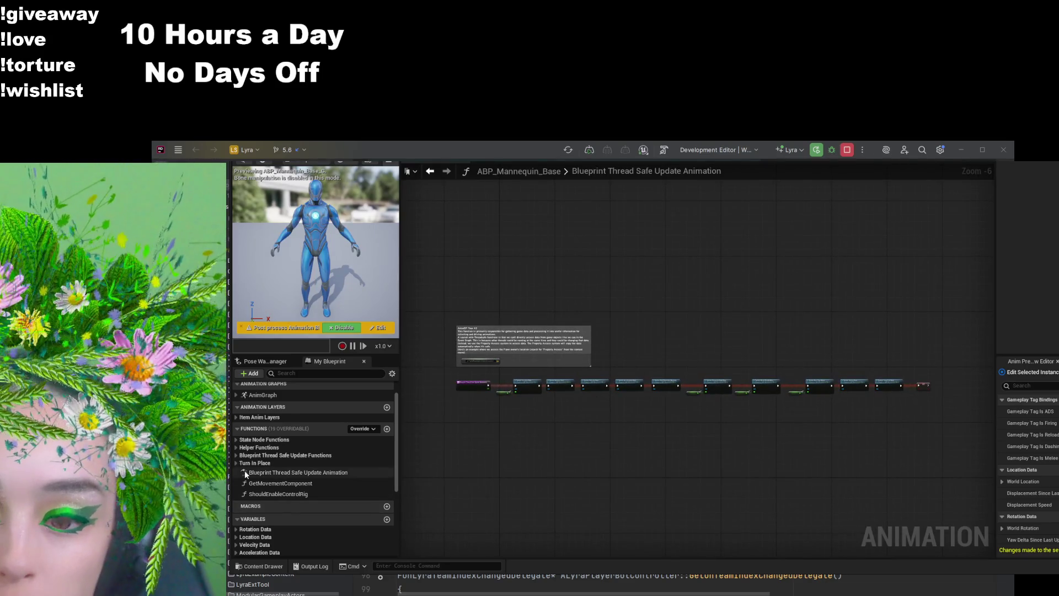
Step: Expand AnimGraph in My Blueprint to list LocomotionSM and the four ALI_ItemAnimLayers sub-graphs
left_click(236, 464)
left_click(236, 463)
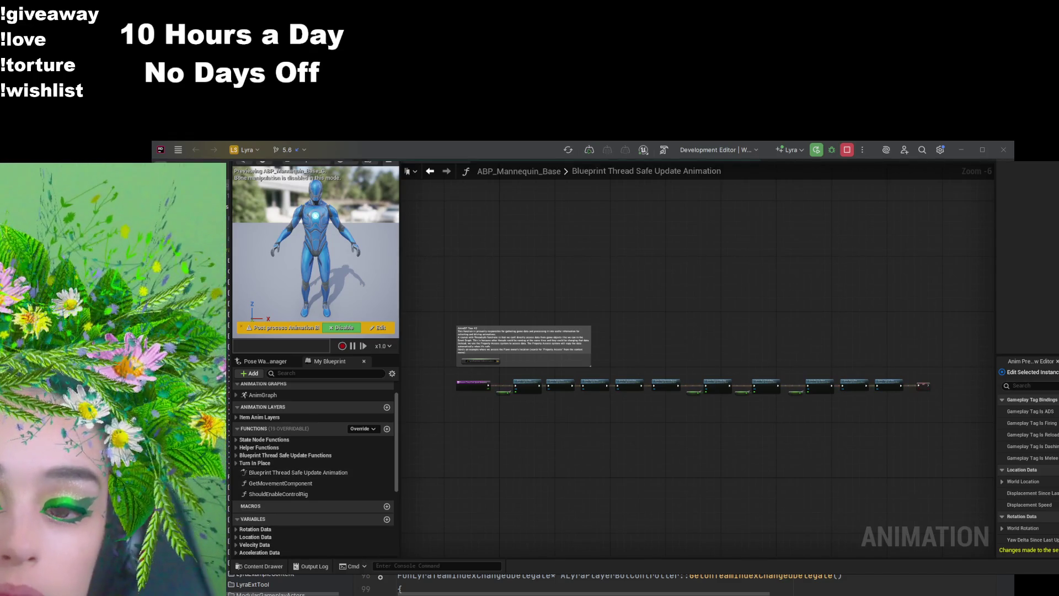
left_click(283, 395)
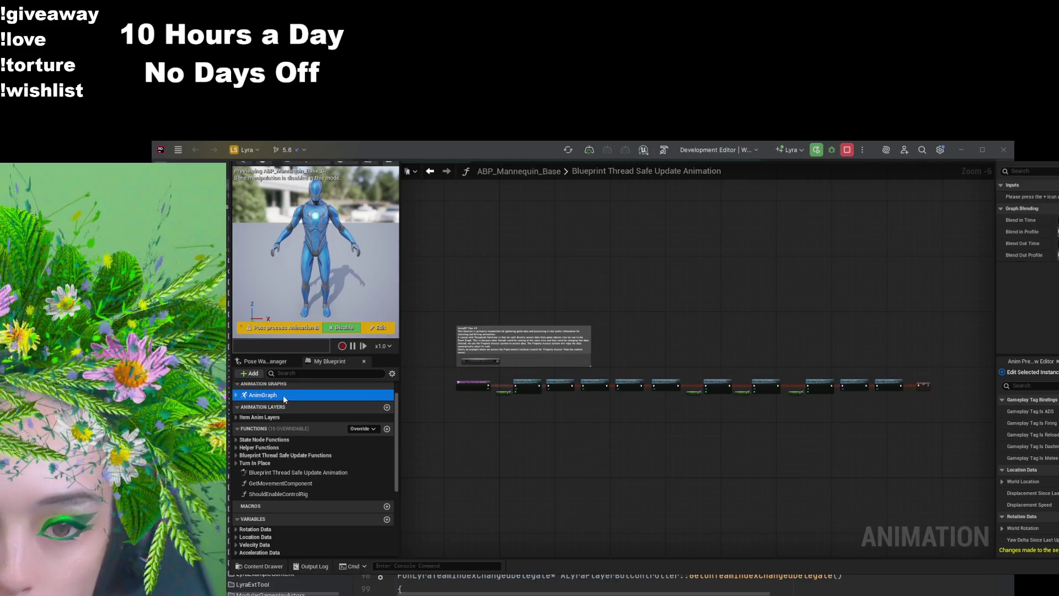
key("Right")
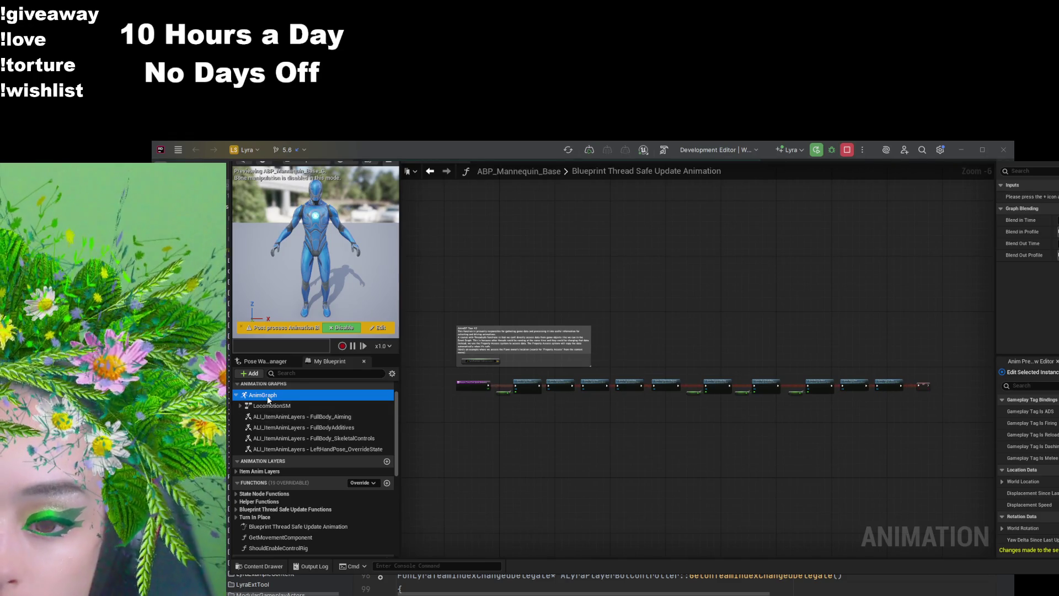
Step: View the AnimGraph, step back and forward in graph history, then open the LocomotionSM state machine
double_click(267, 396)
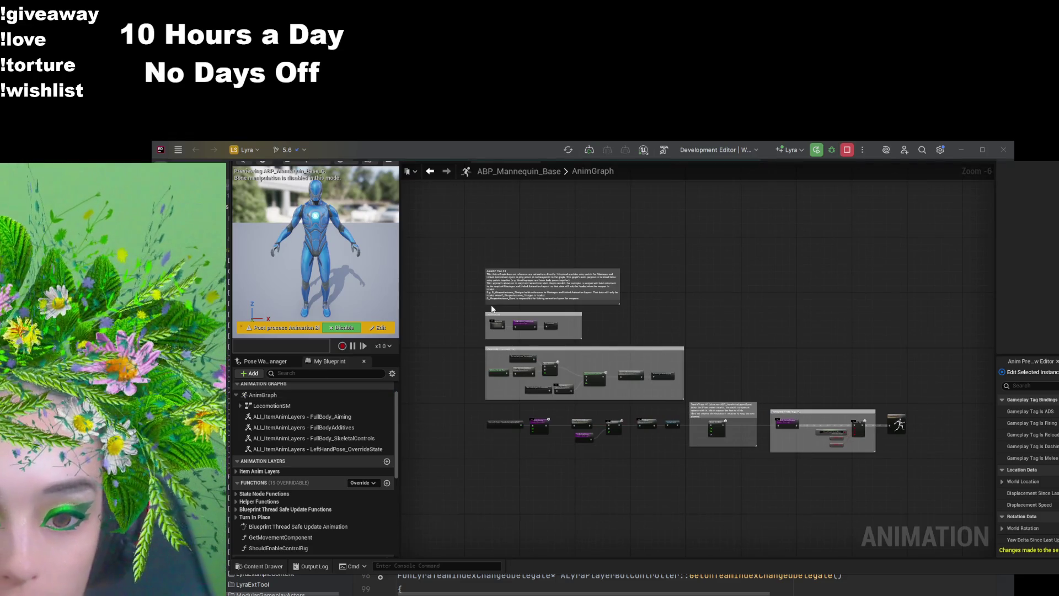
left_click(429, 171)
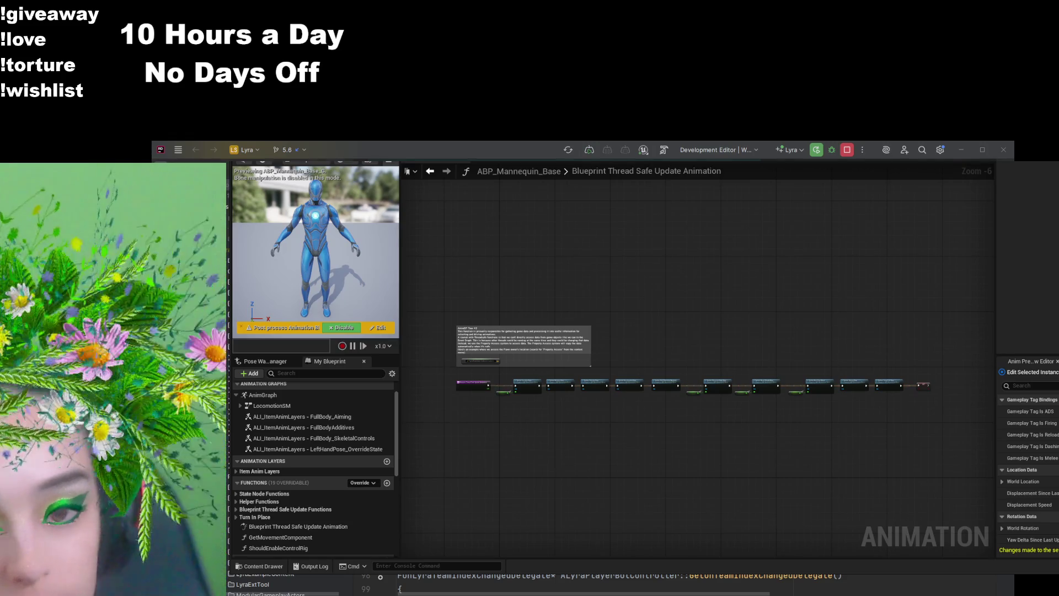
left_click(447, 171)
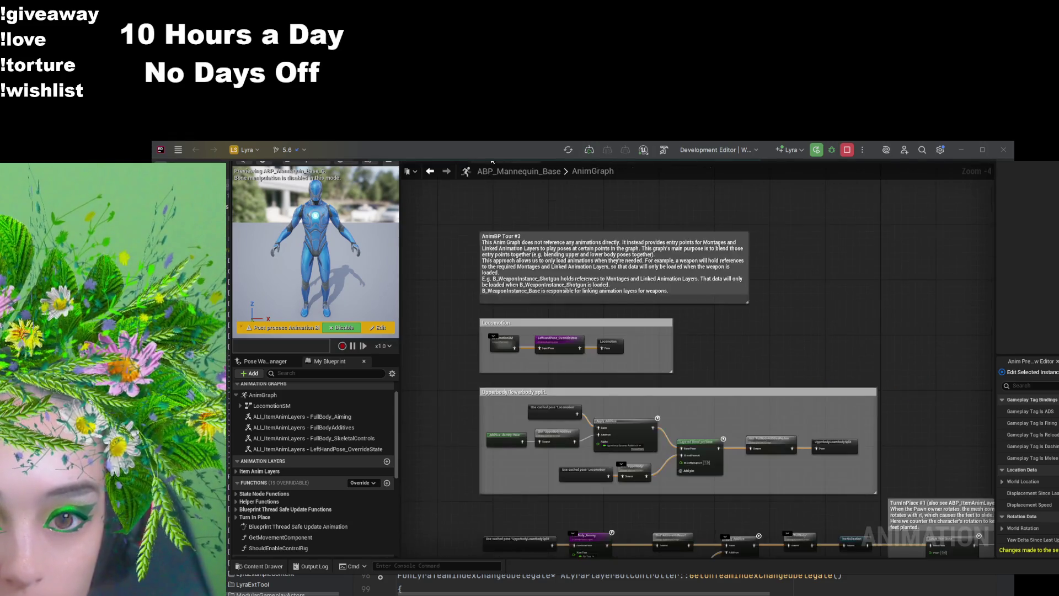
scroll(458, 339, "up", 4)
mouse_move(462, 305)
left_mouse_down()
mouse_move(428, 357)
mouse_move(460, 323)
left_mouse_up()
scroll(460, 324, "down", 4)
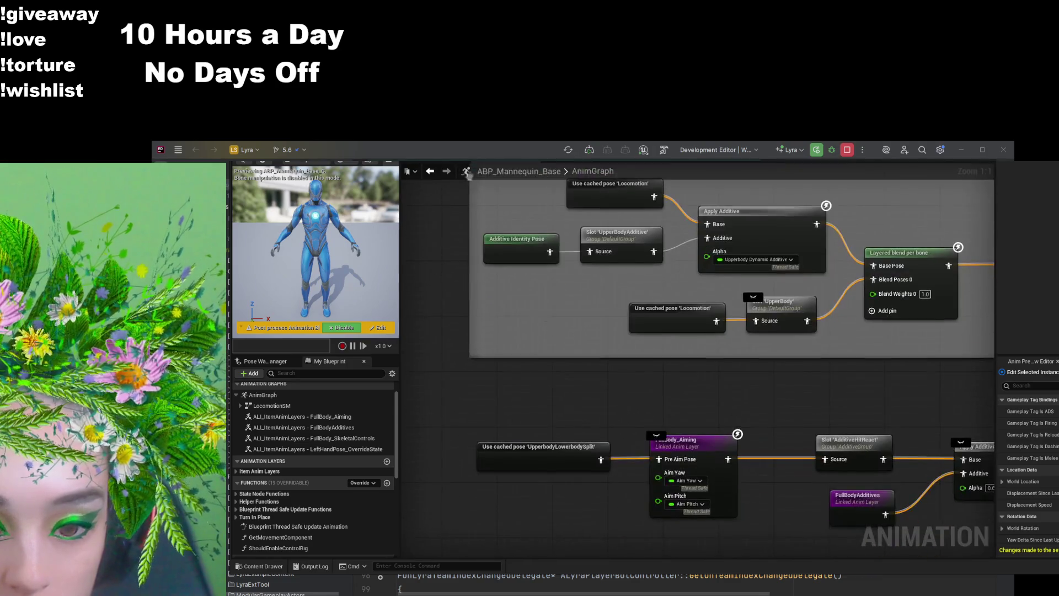
double_click(509, 300)
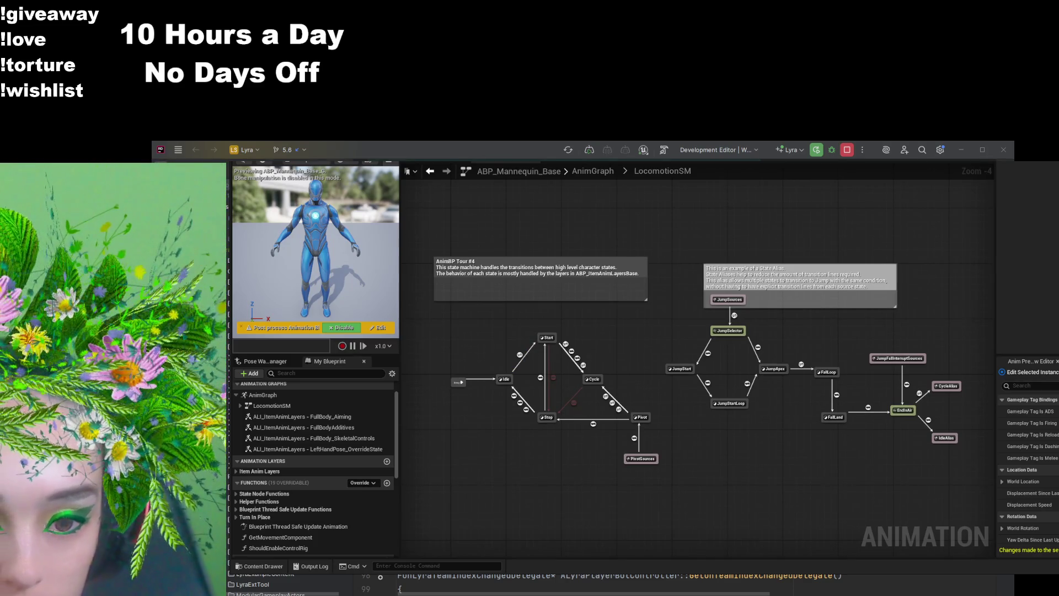
scroll(504, 404, "up", 3)
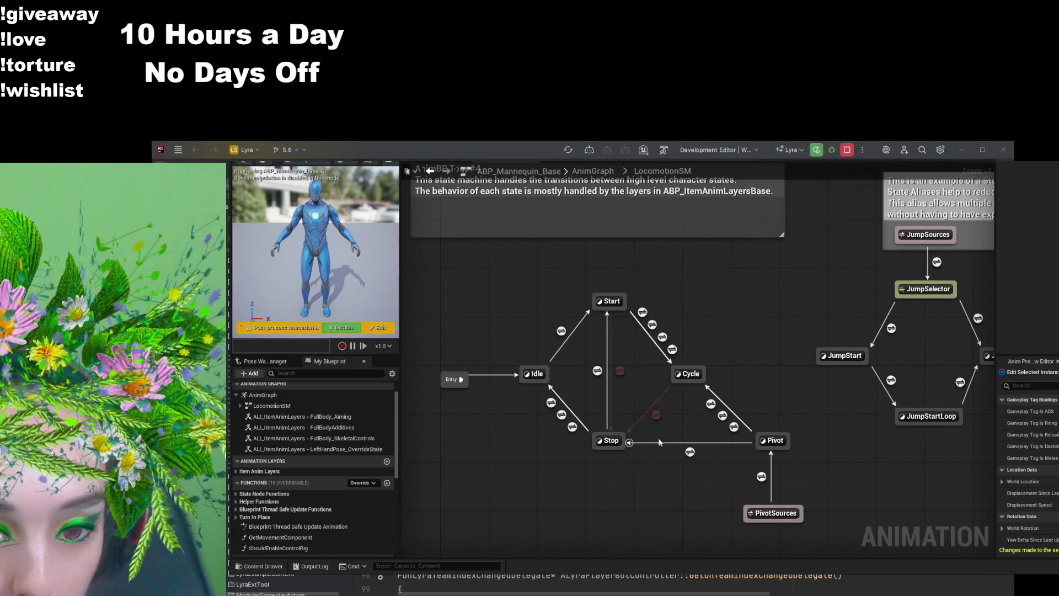
Step: Open the Idle state's graph to see FullBody_IdleState feeding the Output Animation Pose
double_click(533, 374)
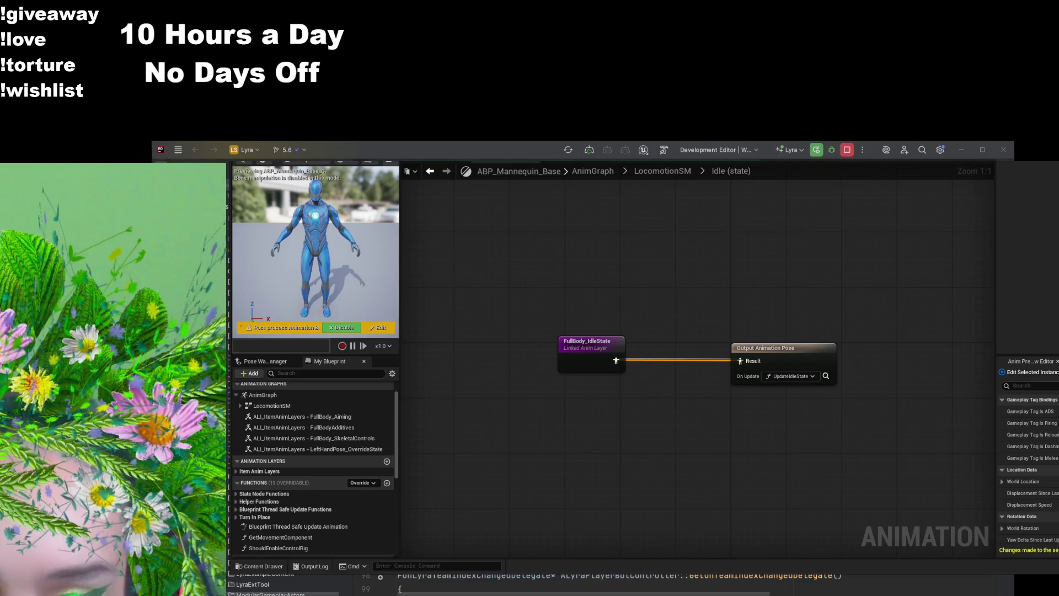
Step: Search 'abp_item' in the Content Drawer and open ABP_ItemAnimLayersBase
key("ctrl+space")
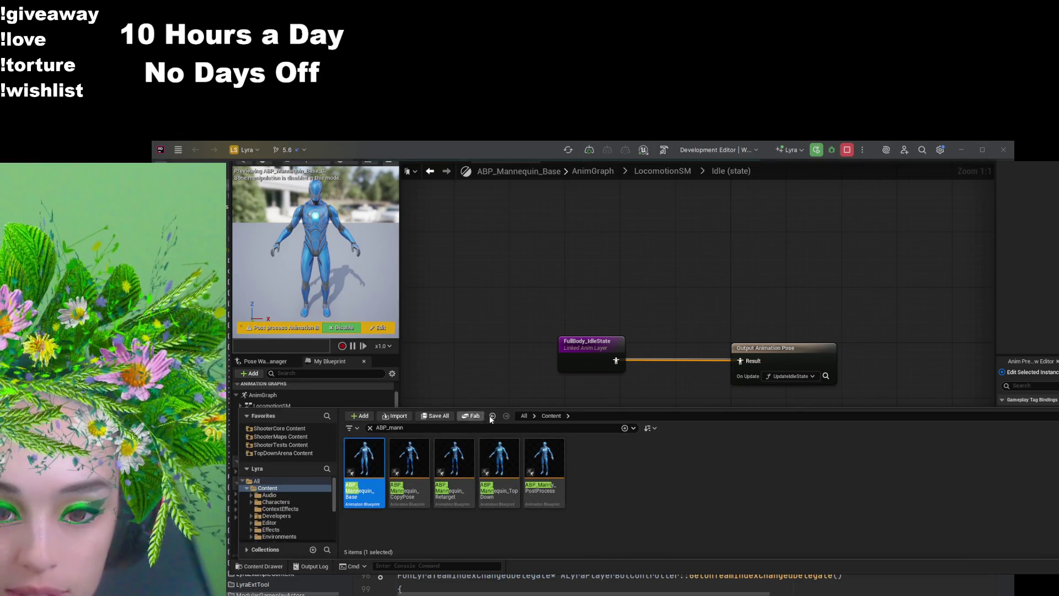
left_click(464, 430)
type("a")
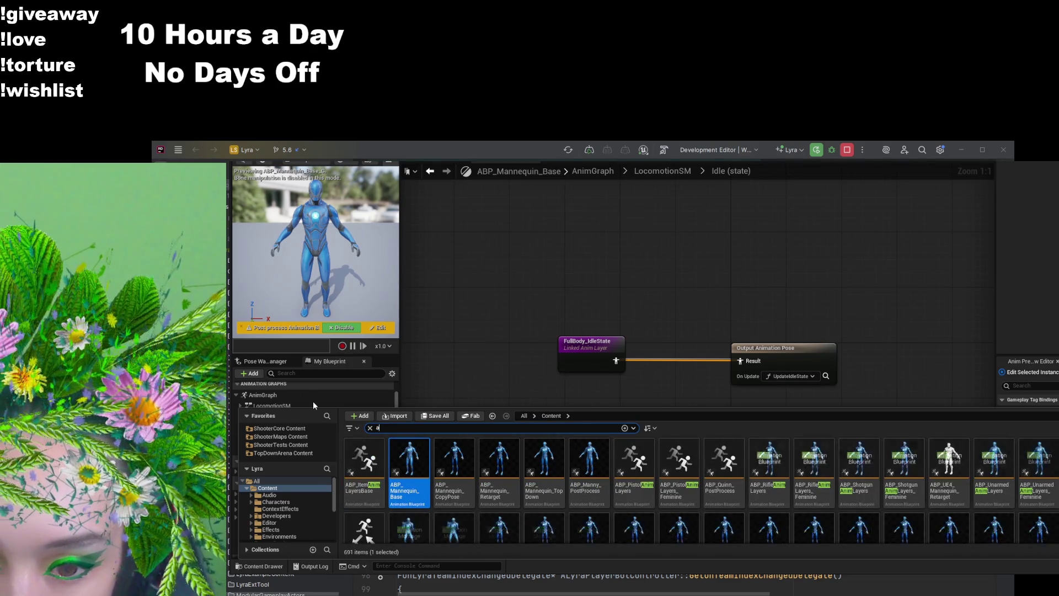
type("bp_")
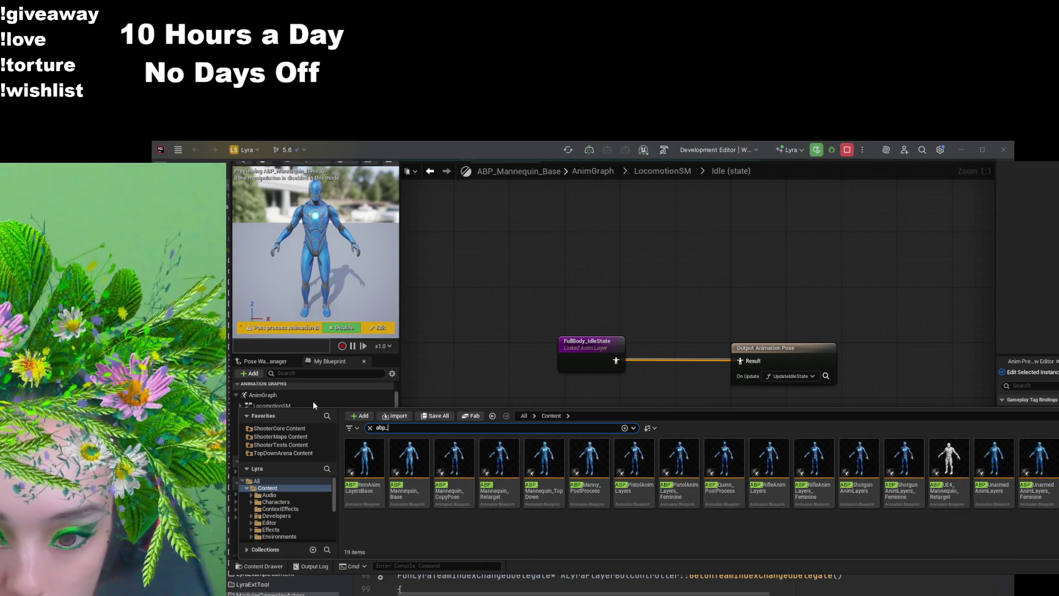
type("item")
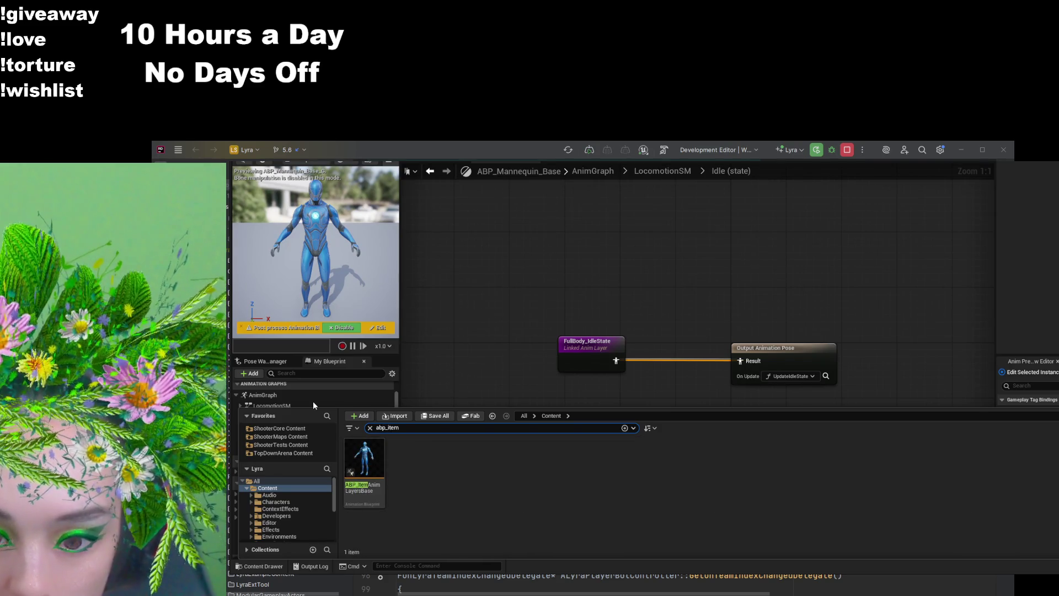
left_click(374, 456)
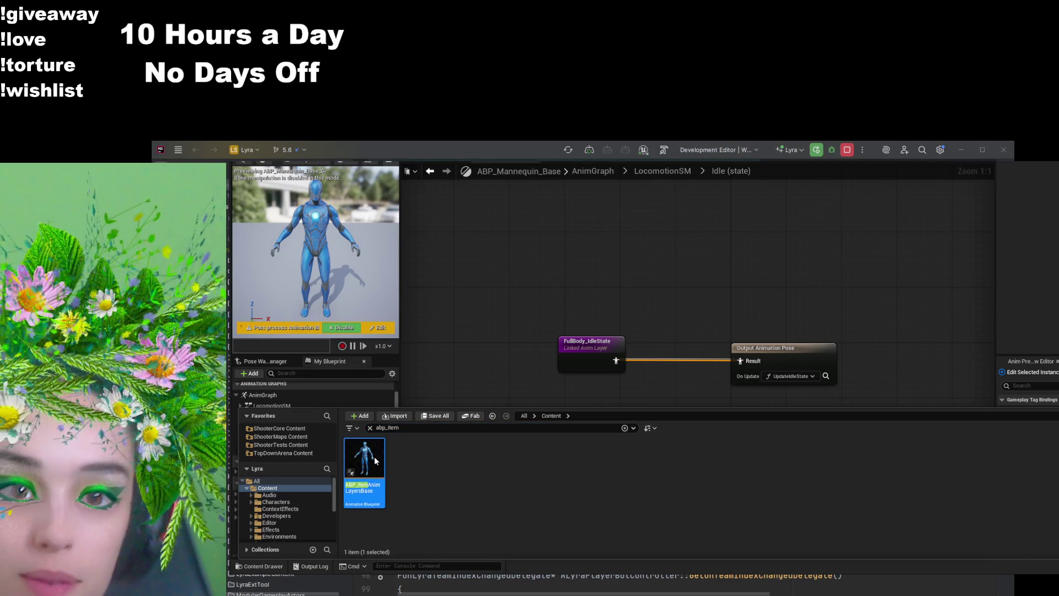
double_click(374, 456)
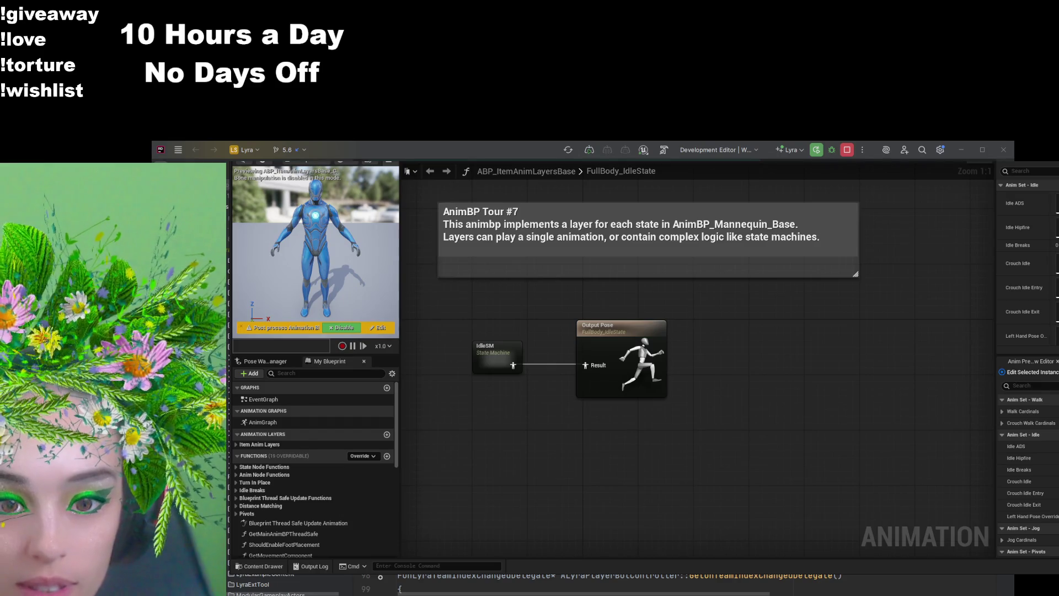
Step: Return to ABP_Mannequin_Base's Idle state graph and select the FullBody_IdleState linked layer node
key("alt+Left")
left_click(576, 363)
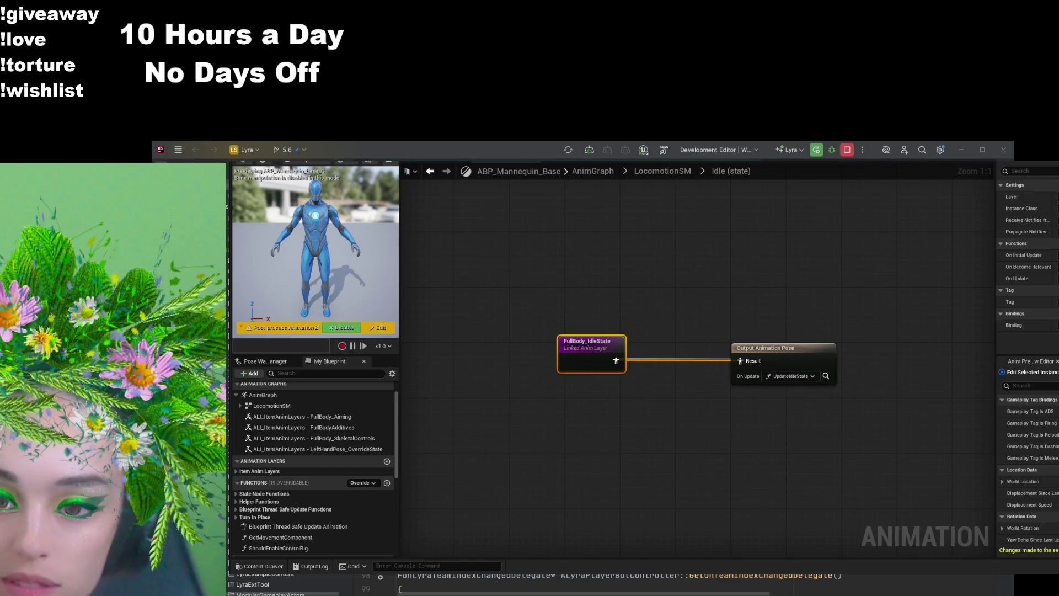
left_click(311, 373)
Step: Filter My Blueprint with 'updateid' and open the UpdateIdleState function graph
type("updateid")
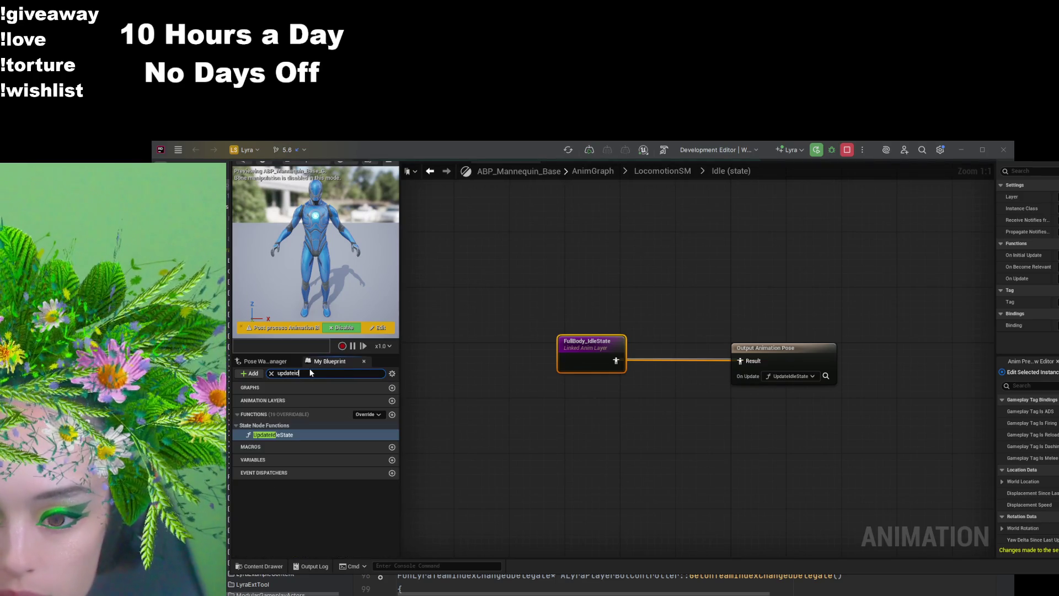
double_click(300, 434)
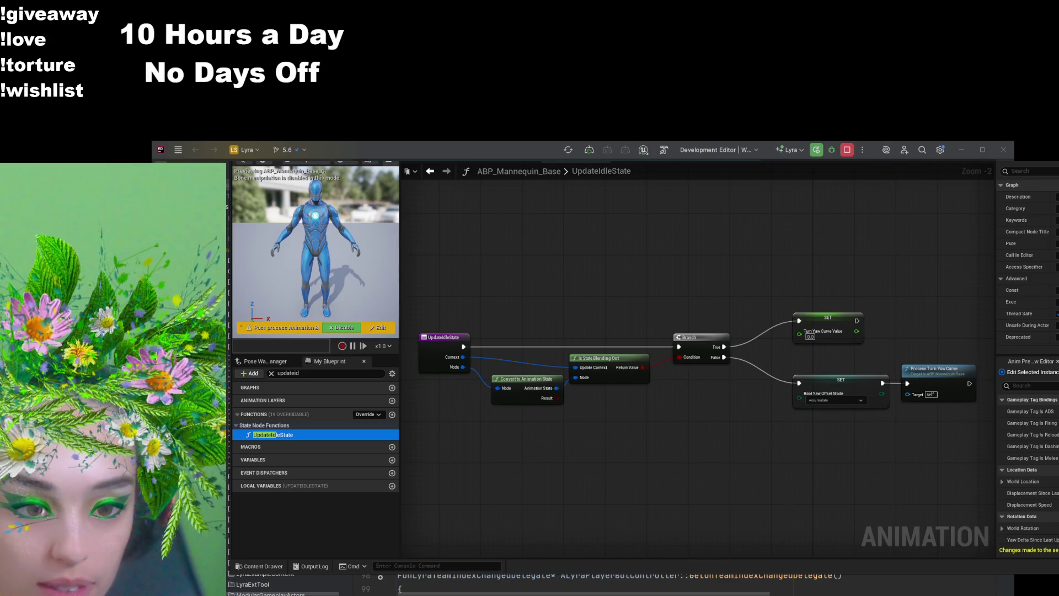
scroll(636, 464, "up", 2)
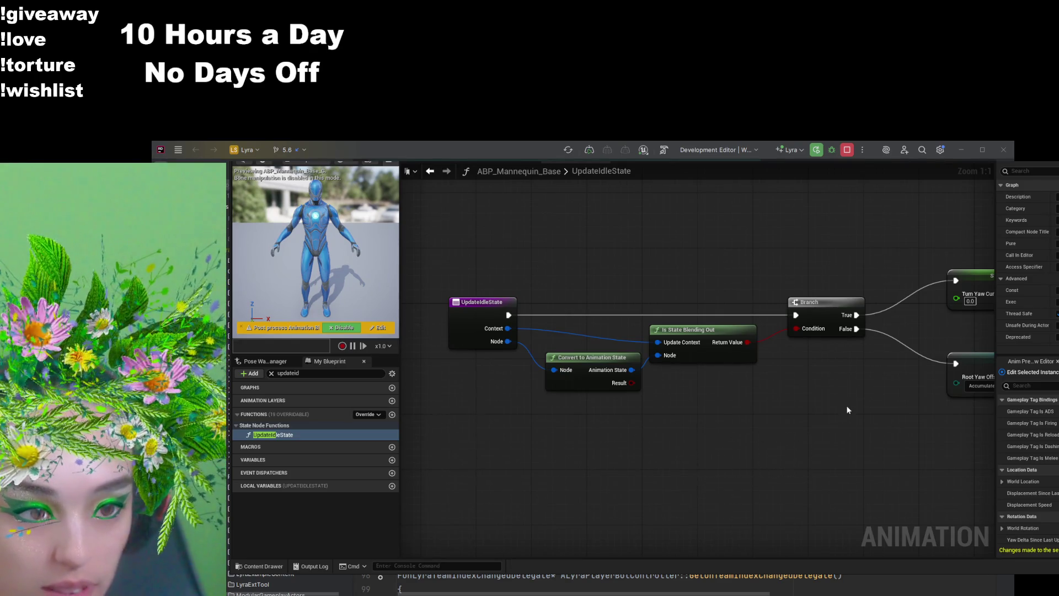
left_click_drag(847, 406, 566, 474)
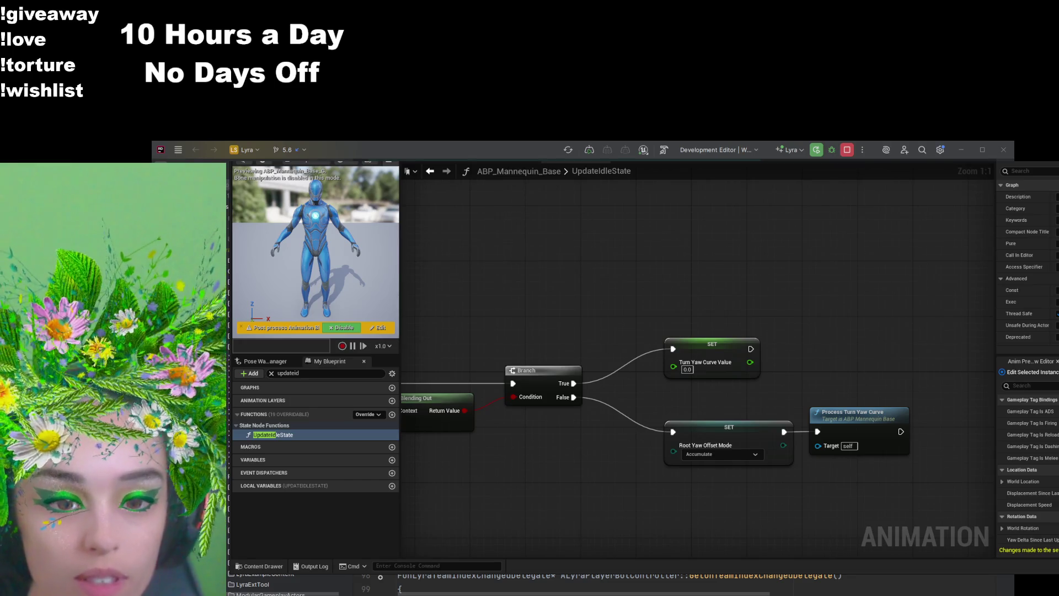
double_click(858, 415)
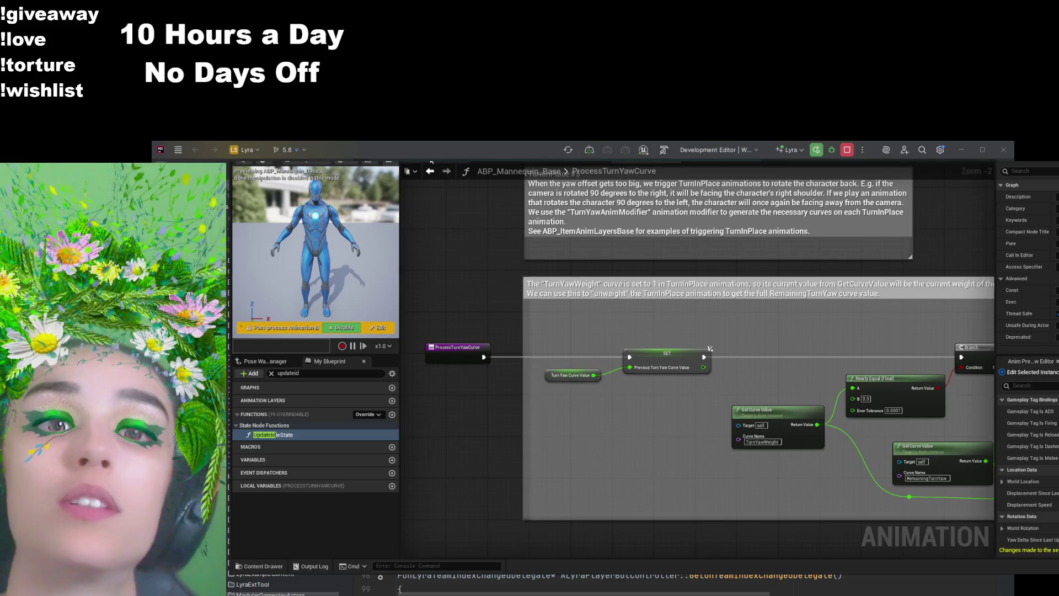
Step: Go back from ProcessTurnYawCurve to the Blueprint Thread Safe Update Animation graph
left_click(430, 171)
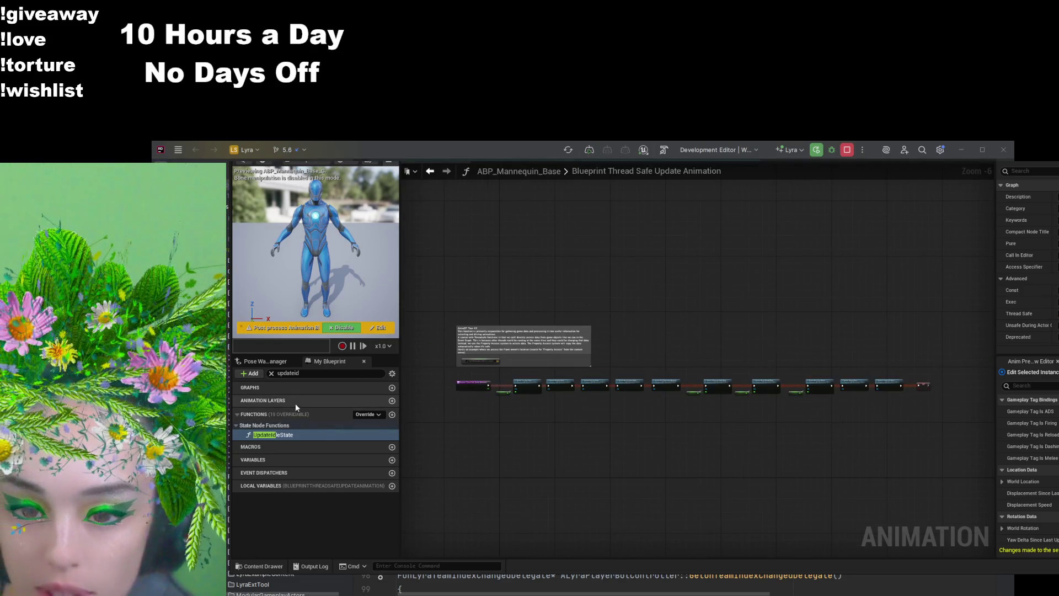
Step: Clear the My Blueprint search filter, view the EventGraph, then open the AnimGraph
left_click(271, 373)
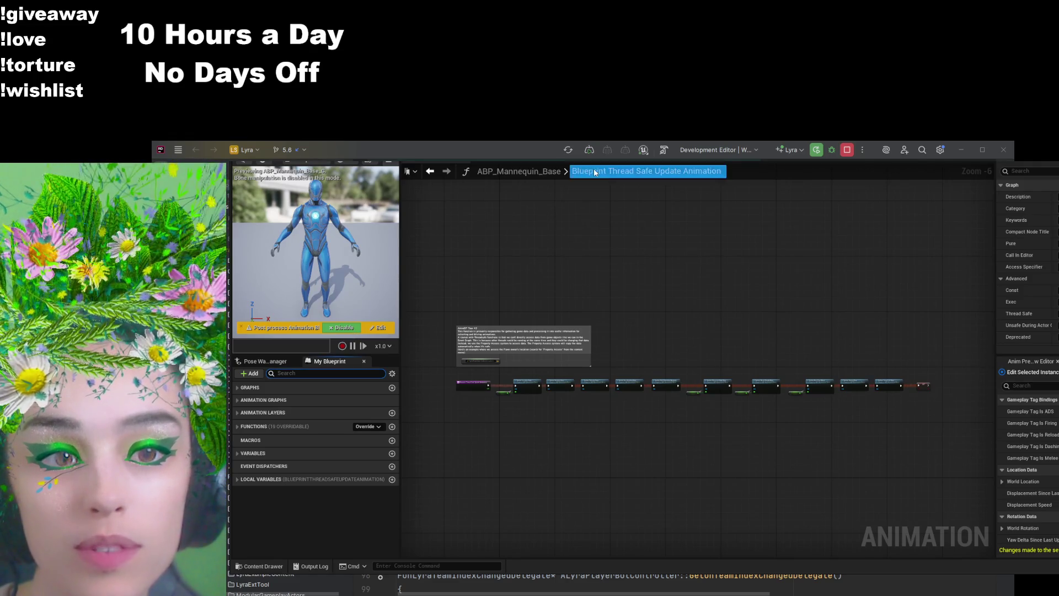
left_click(249, 387)
double_click(256, 398)
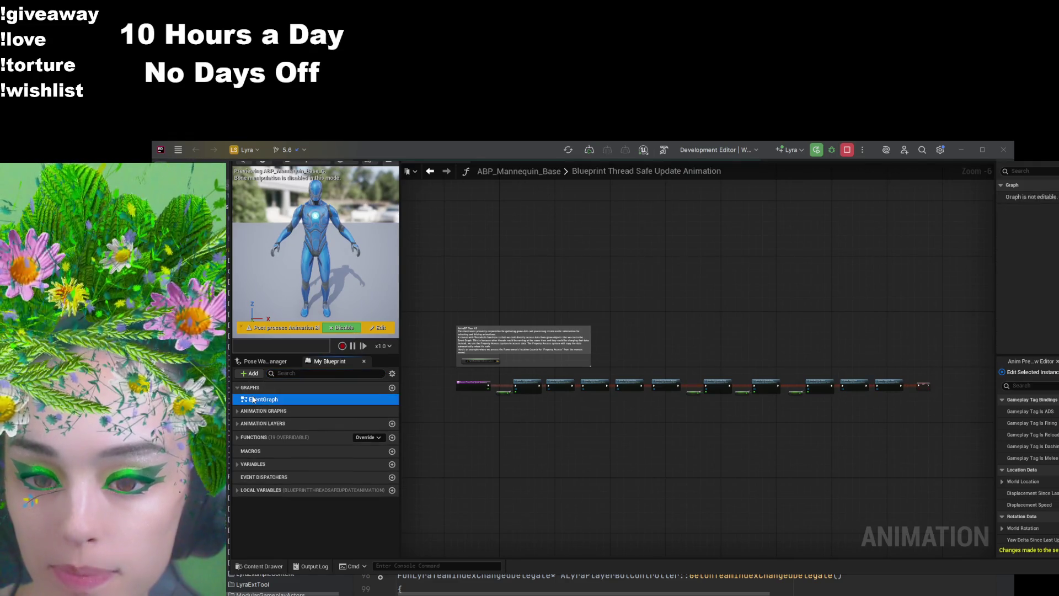
scroll(560, 451, "down", 3)
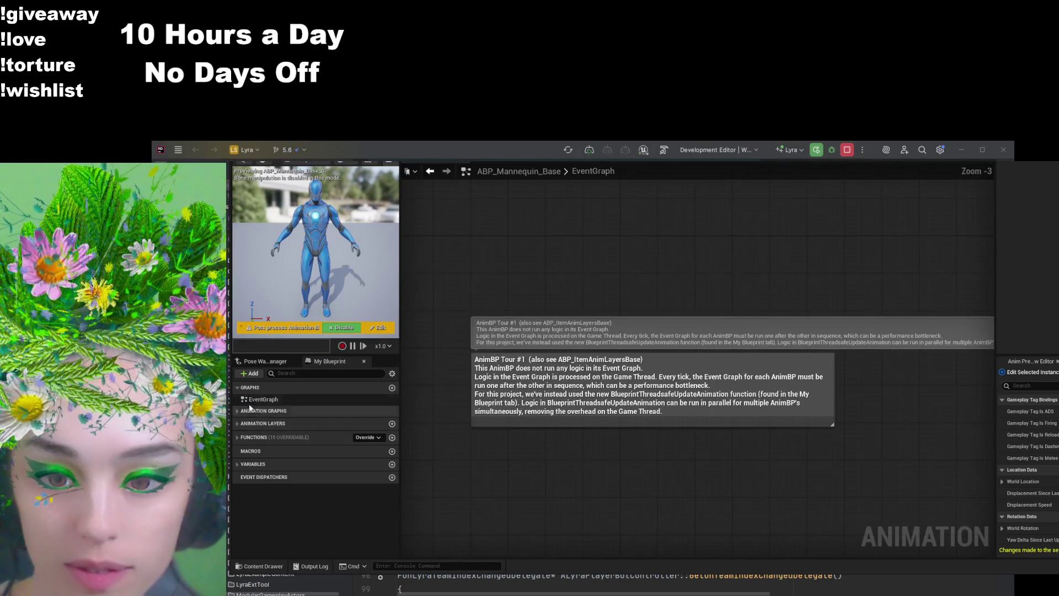
left_click(241, 412)
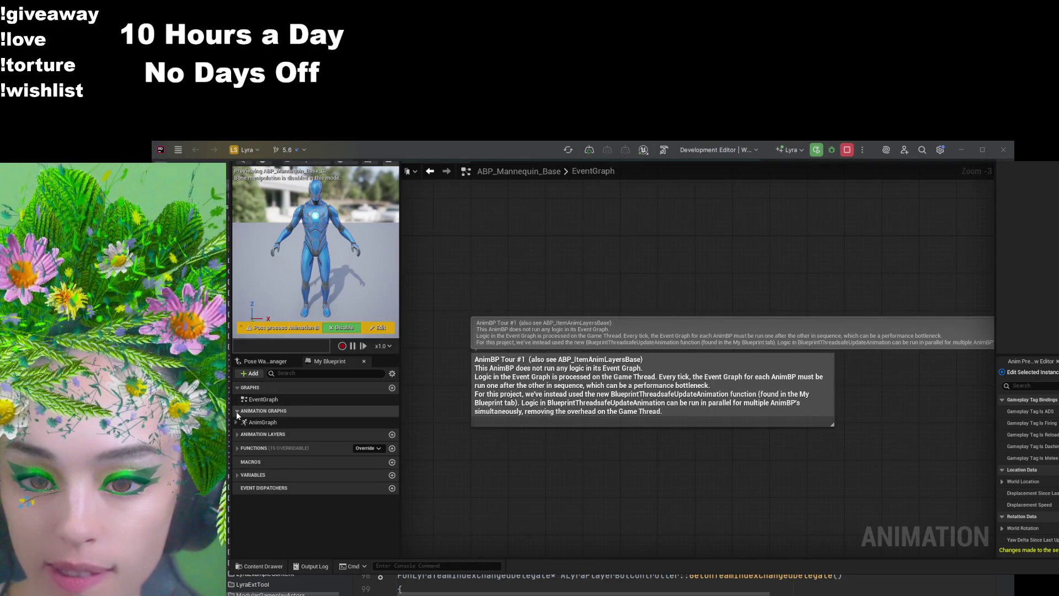
double_click(255, 422)
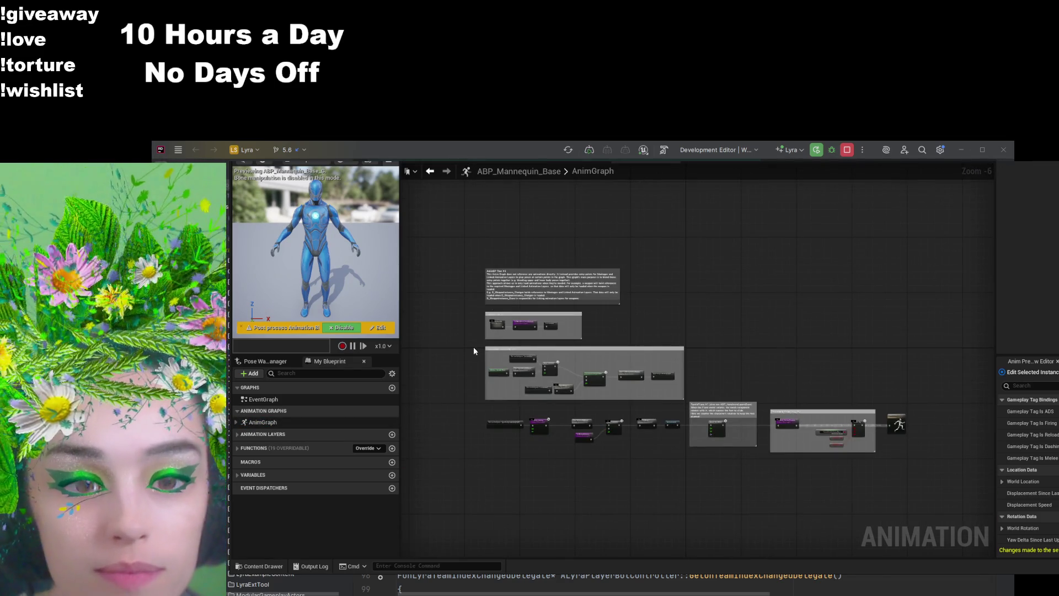
Step: Inspect Rotate Root Bone in the AnimGraph and open its bound UpdateRootYawOffset function
scroll(474, 348, "up", 5)
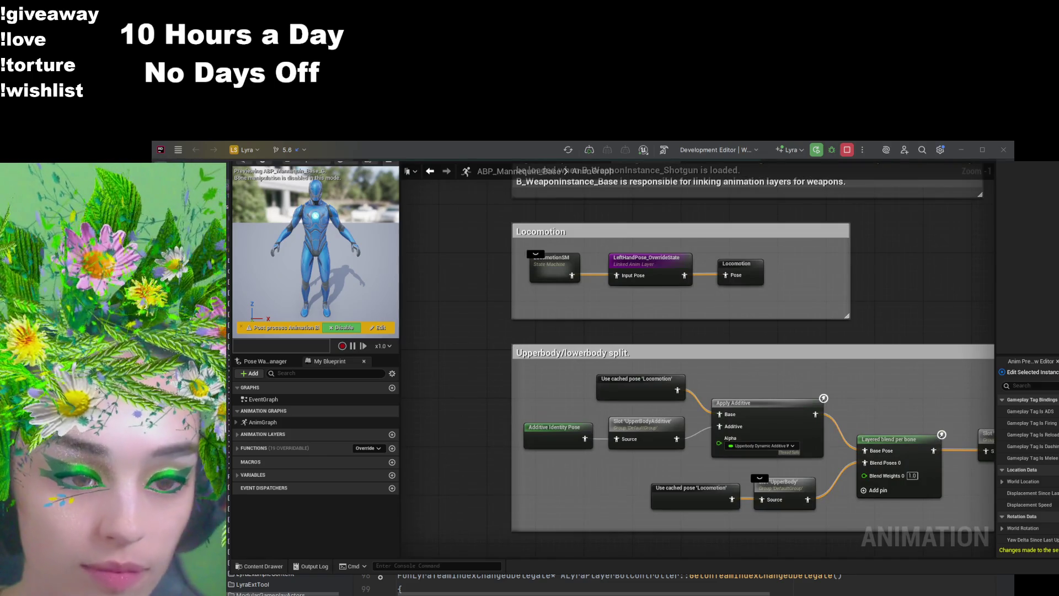
scroll(792, 418, "down", 5)
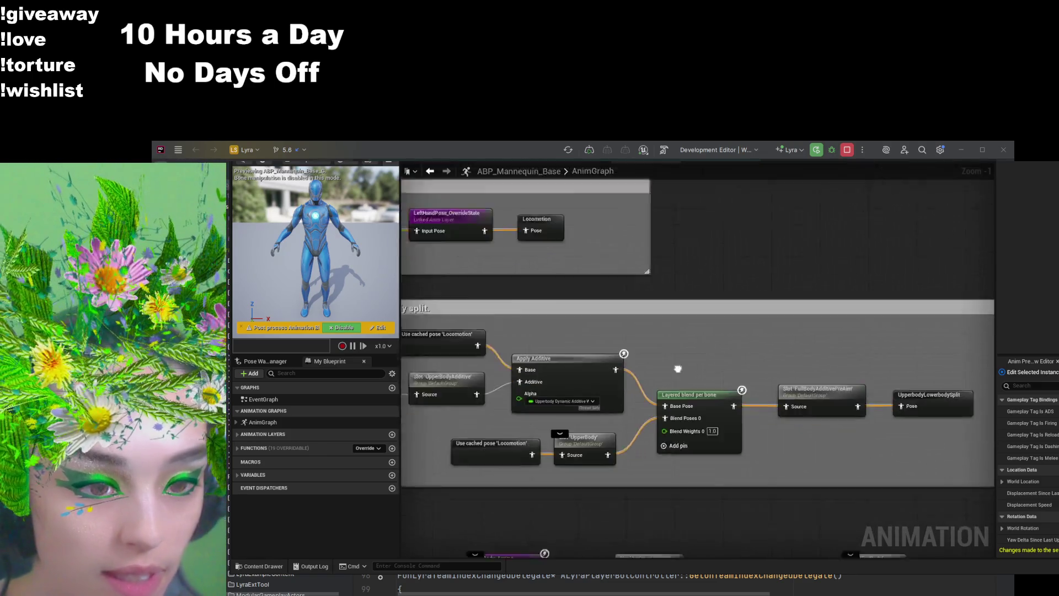
scroll(792, 418, "up", 6)
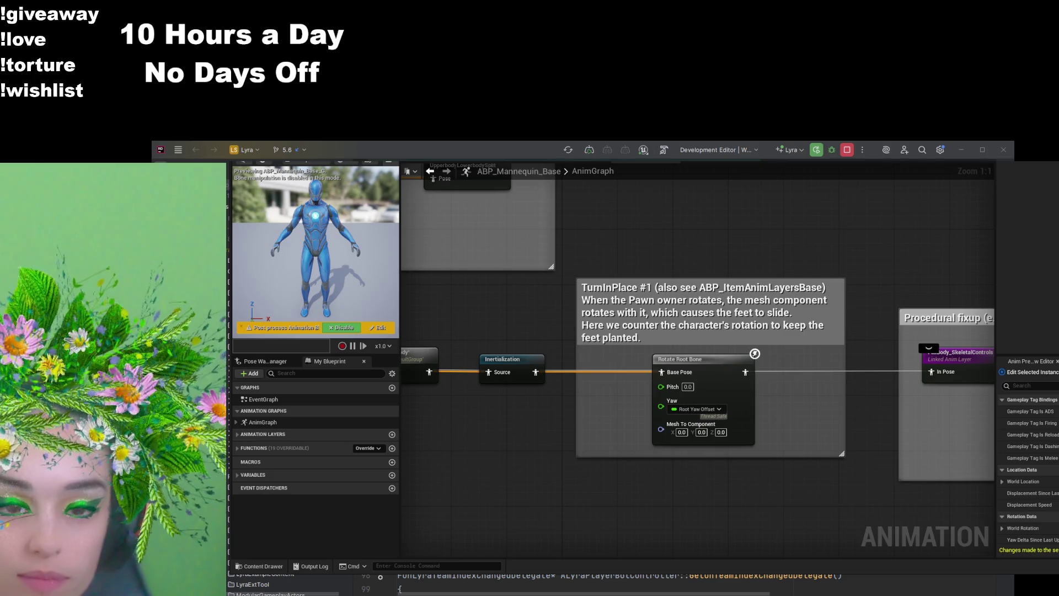
left_click(754, 353)
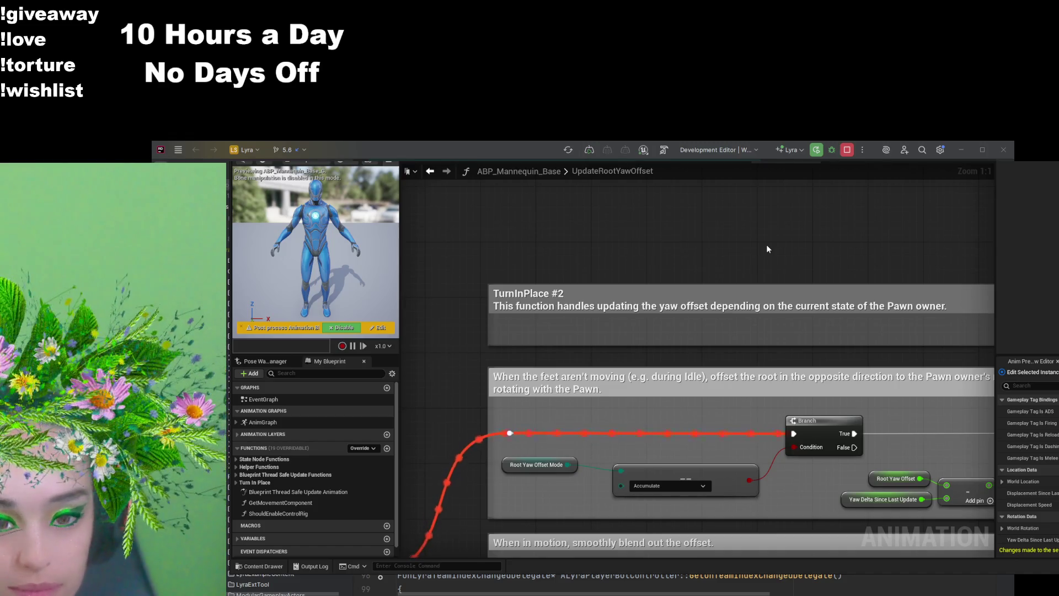
Step: Pan the UpdateRootYawOffset graph down past the TurnInPlace #2 Branch to the in-motion blend-out section
scroll(652, 385, "down", 3)
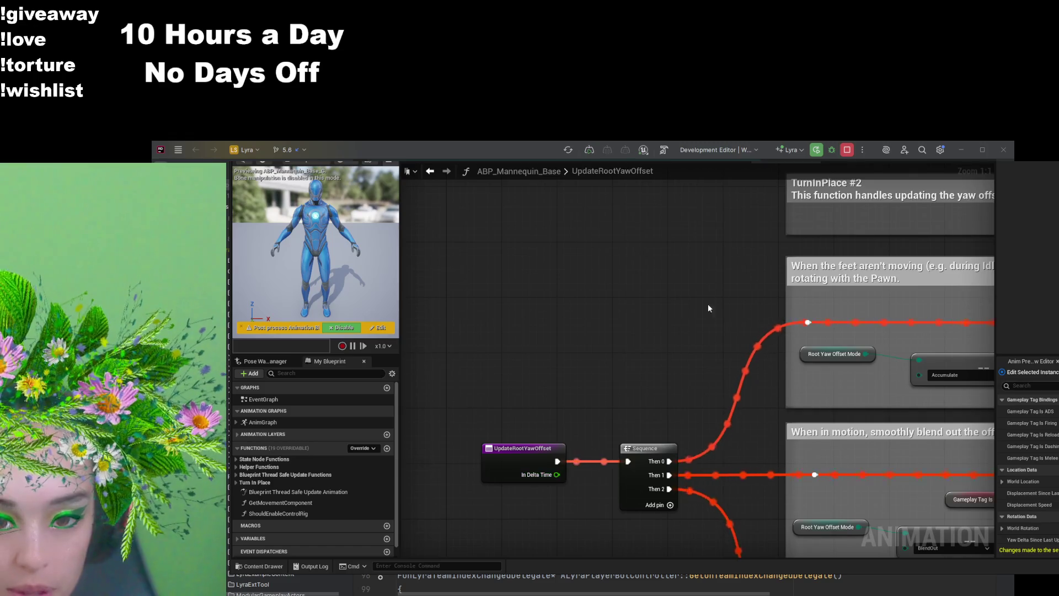
scroll(423, 373, "up", 3)
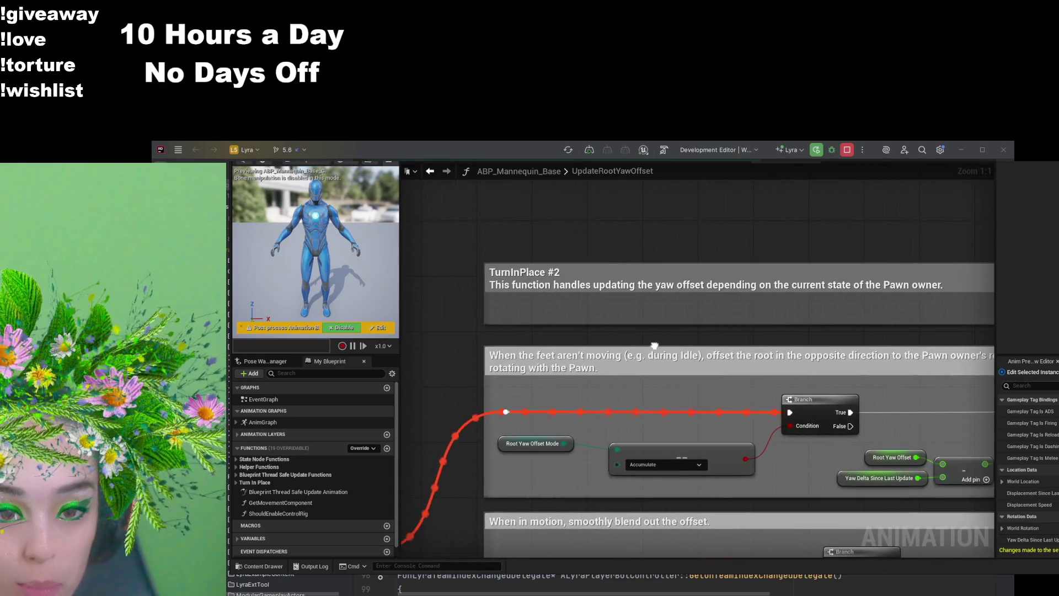
mouse_move(644, 344)
left_mouse_down()
mouse_move(573, 365)
mouse_move(365, 365)
mouse_move(636, 370)
left_mouse_up()
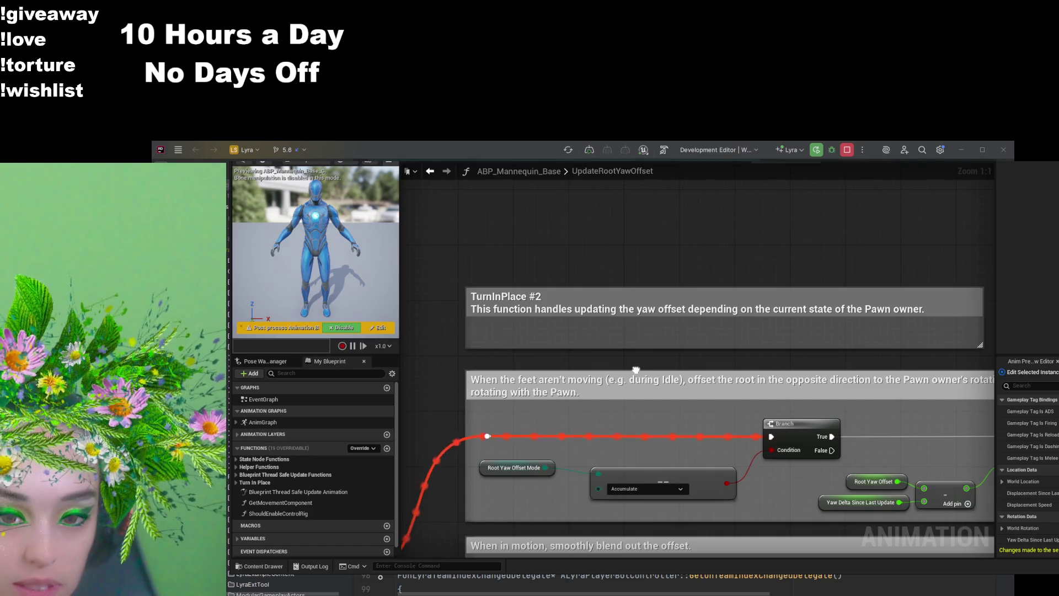
left_click_drag(636, 370, 616, 307)
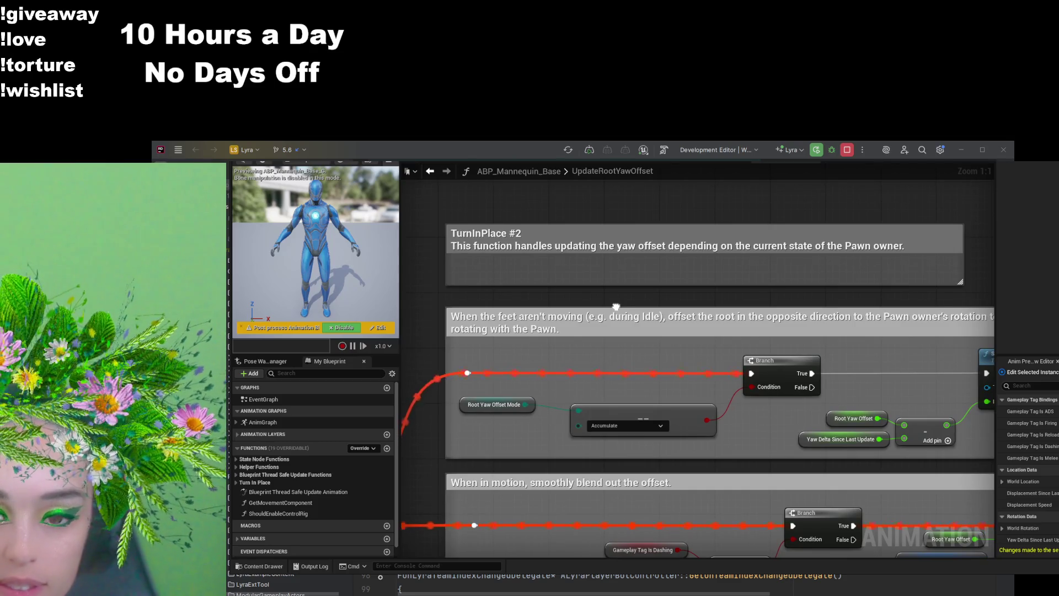
mouse_move(616, 307)
left_mouse_down()
mouse_move(491, 310)
mouse_move(607, 298)
left_mouse_up()
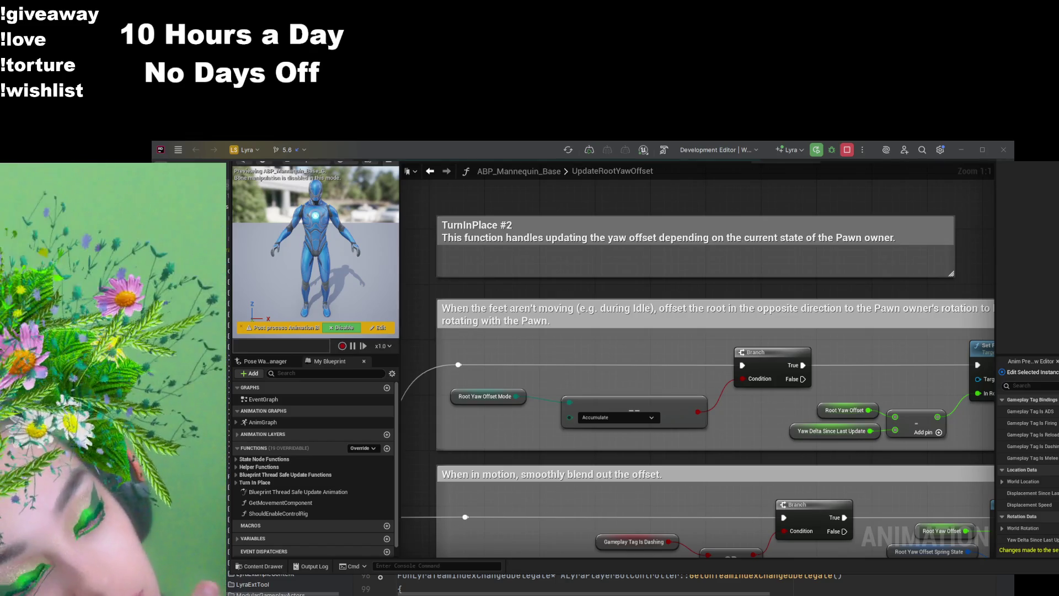
Step: Zoom out on the UpdateRootYawOffset graph around the in-motion Branch
scroll(624, 272, "down", 1)
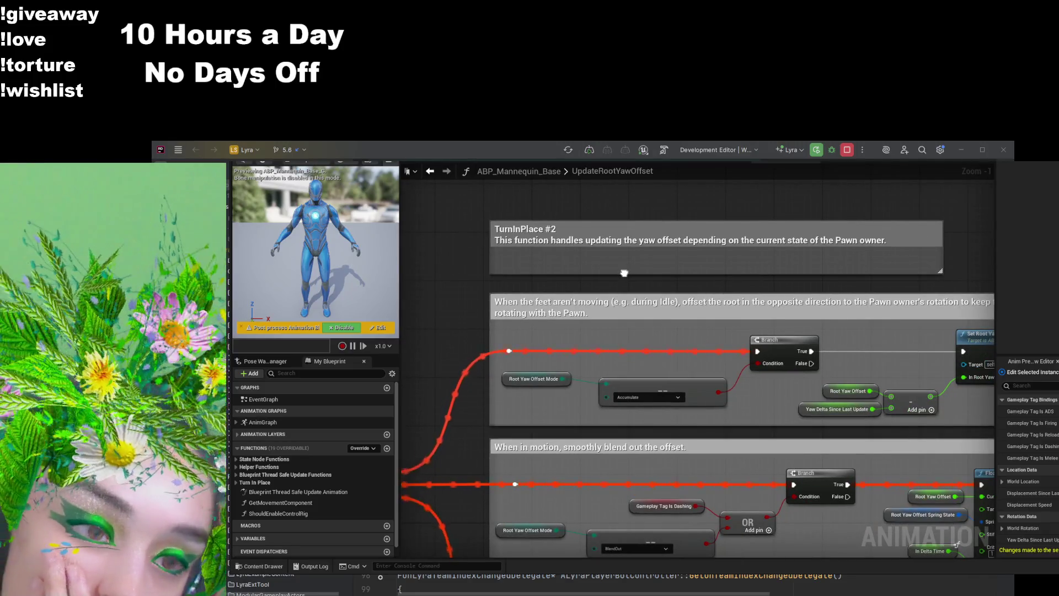
Step: Pan and zoom out to frame the Sequence node with the idle-offset and blend-out sections
left_click_drag(624, 272, 535, 269)
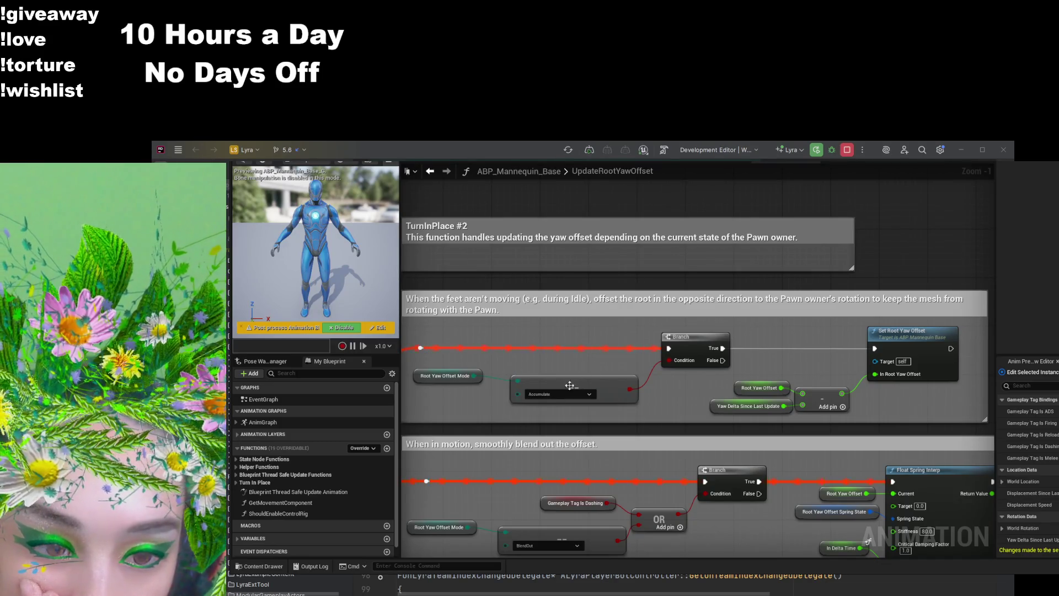
scroll(664, 292, "up", 1)
left_click_drag(511, 452, 626, 426)
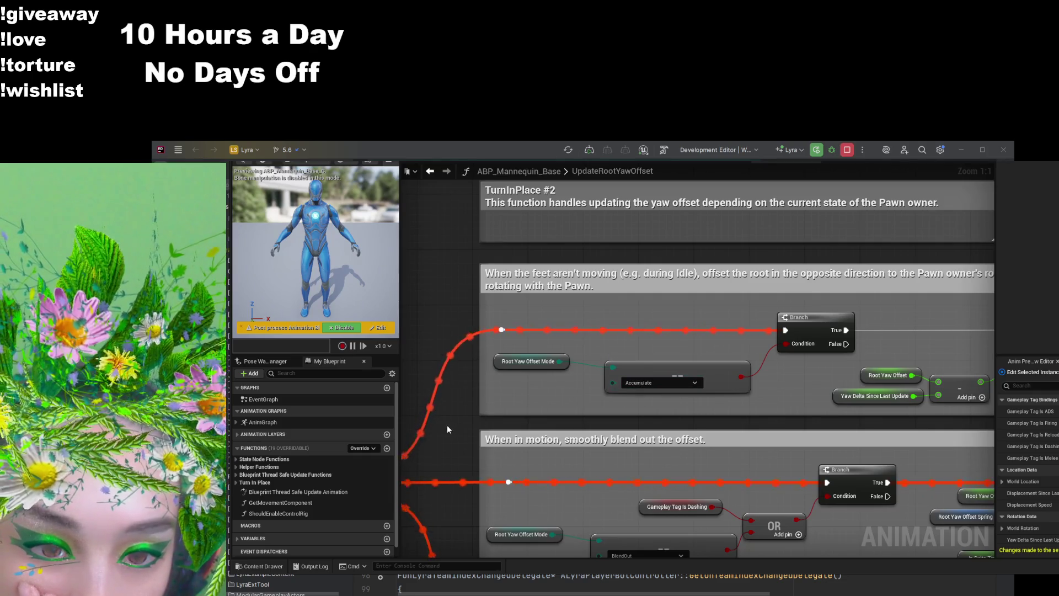
left_click_drag(785, 411, 658, 418)
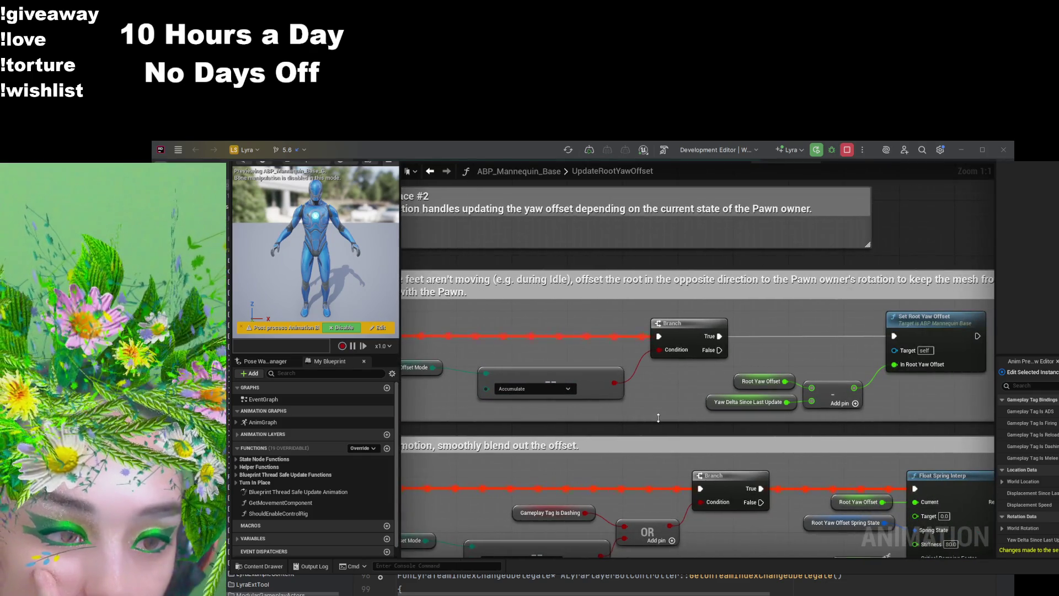
scroll(658, 417, "down", 2)
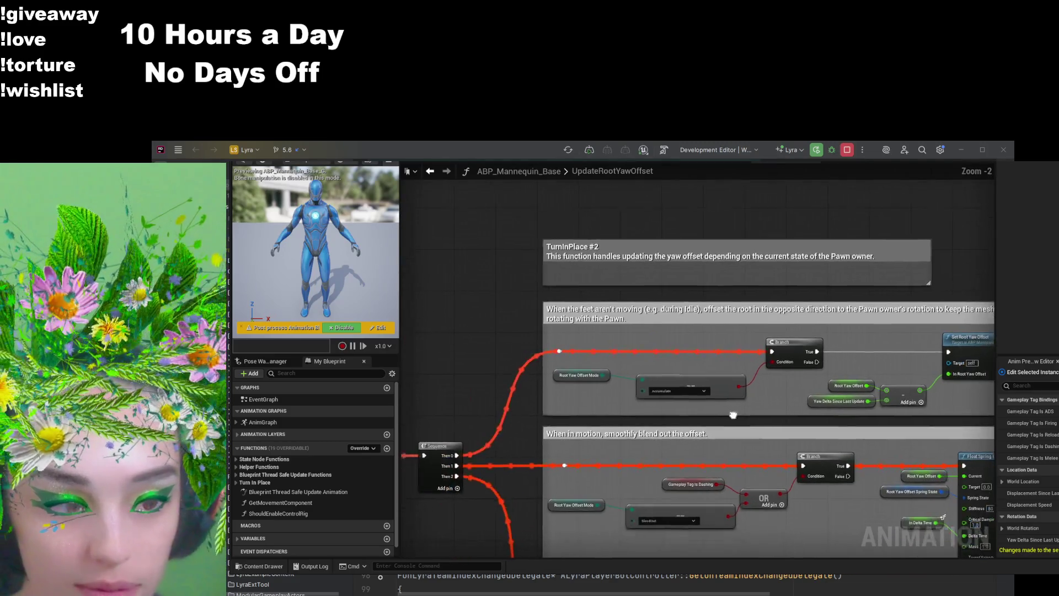
scroll(733, 415, "down", 2)
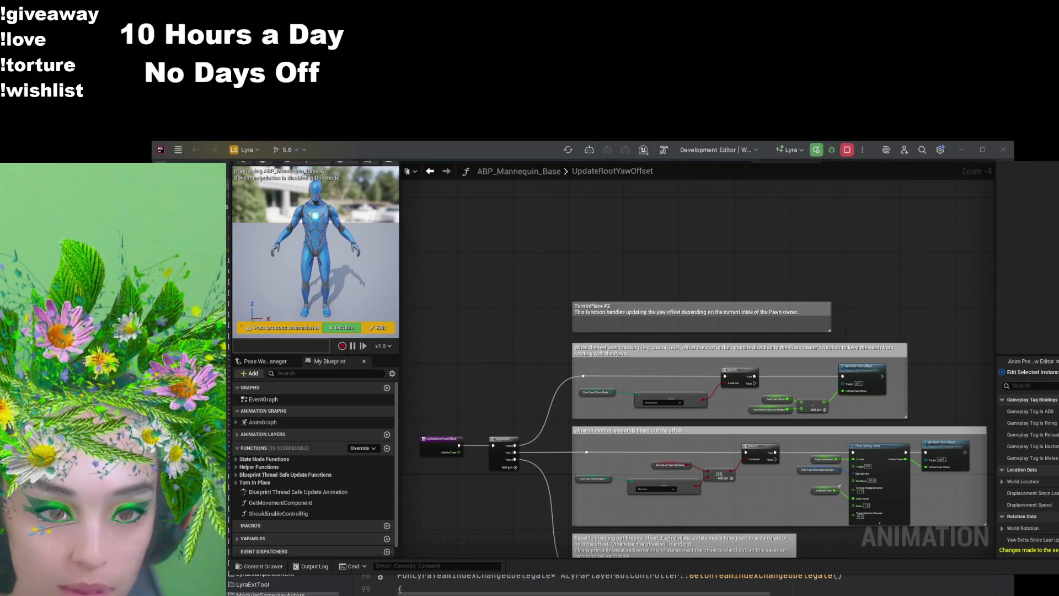
Step: Zoom back to 1:1 on the idle section and select the Root Yaw Offset Mode getter
scroll(590, 408, "up", 4)
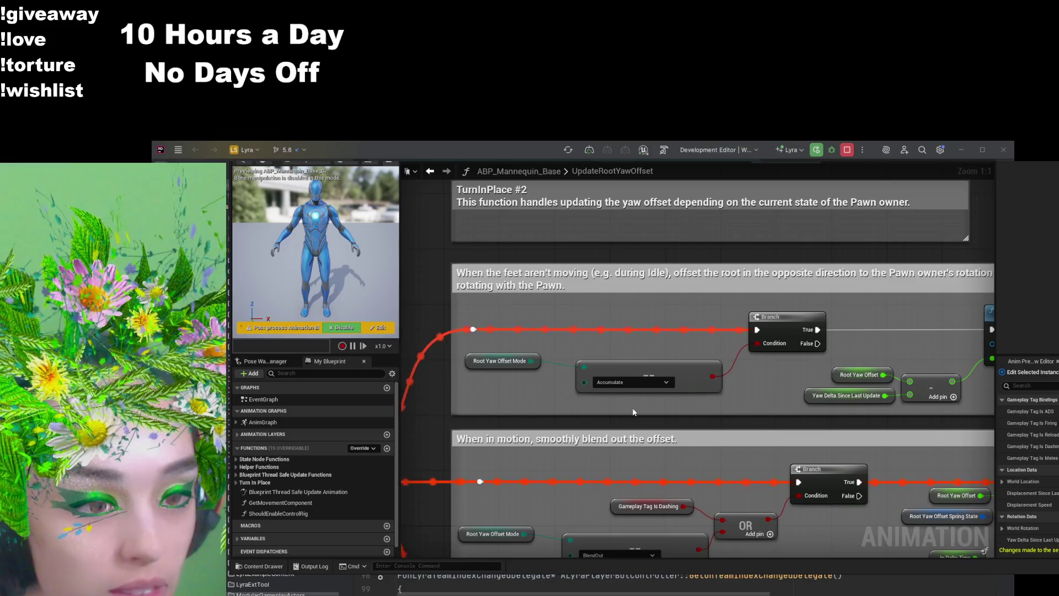
left_click(508, 367)
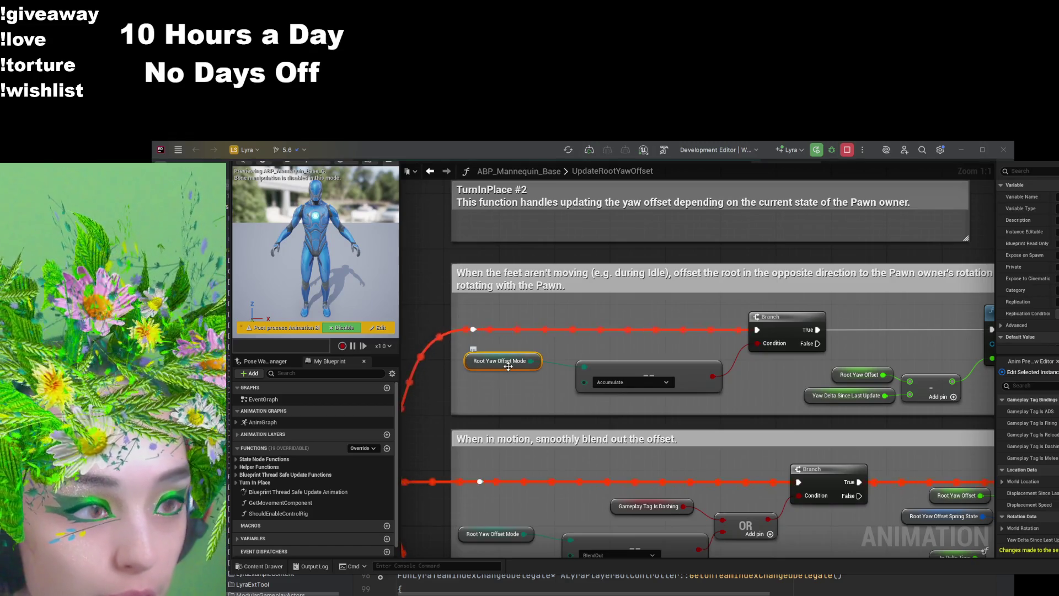
Step: Expand the Variables list and widen the Details panel to read RootYawOffsetMode's properties
scroll(309, 513, "down", 1)
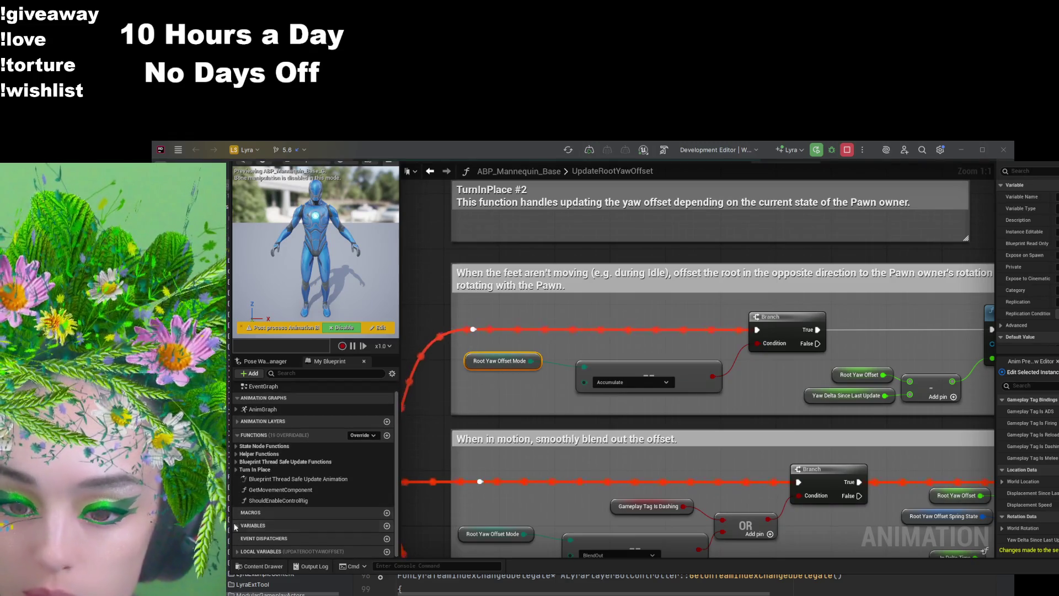
left_click(238, 525)
scroll(309, 469, "down", 5)
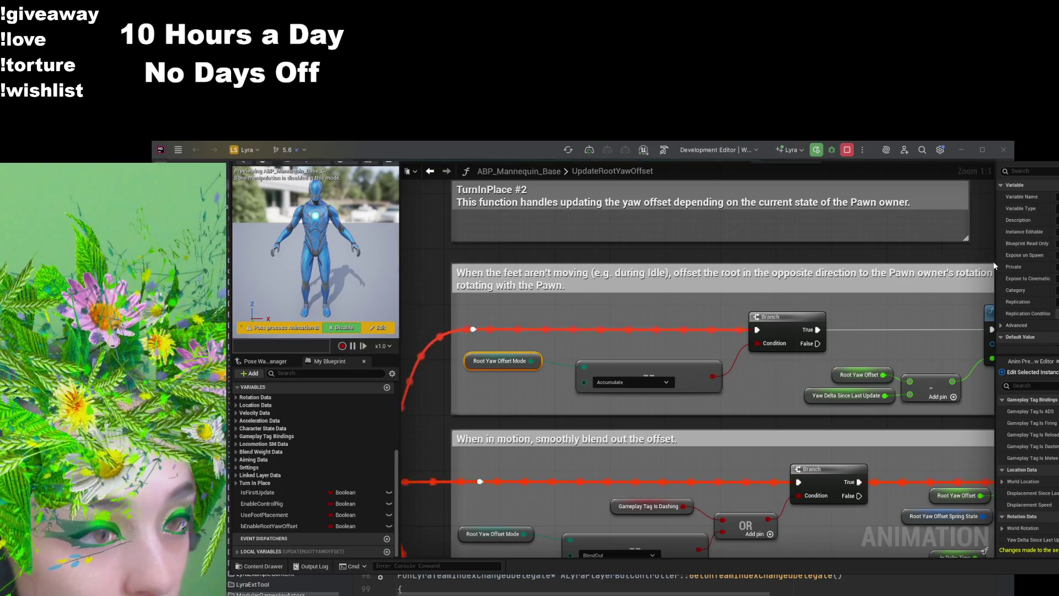
left_click_drag(995, 262, 932, 262)
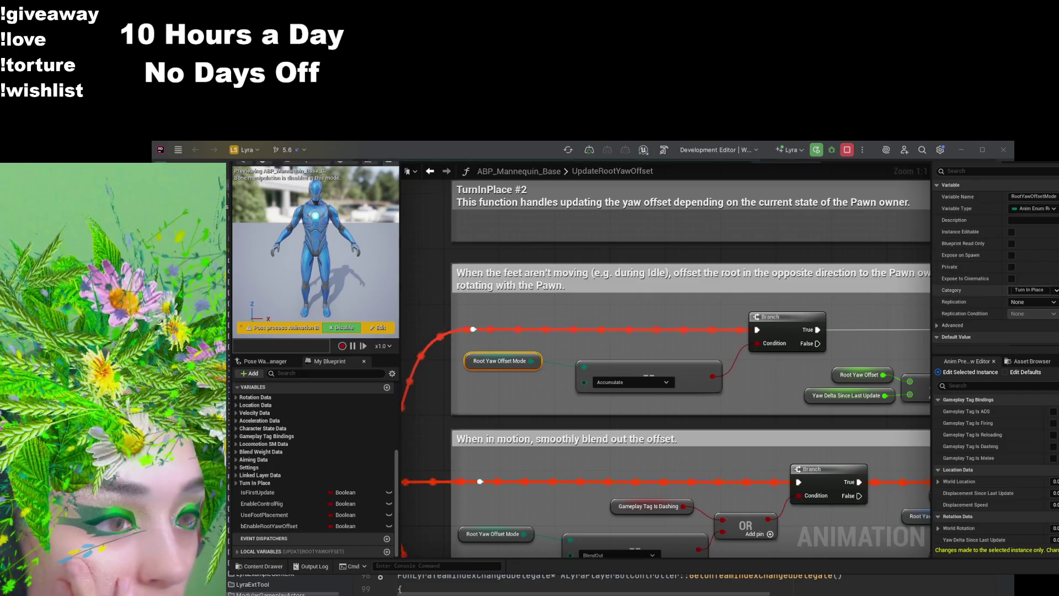
Step: Narrow the Details panel again and expand the Turn In Place variable group
left_click_drag(931, 279, 934, 281)
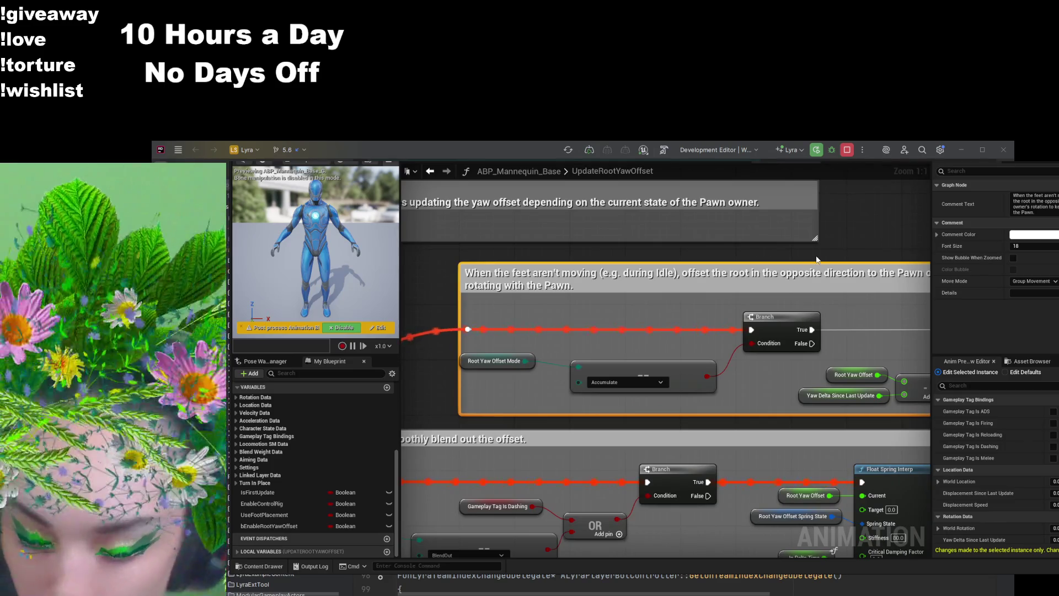
left_click_drag(932, 286, 973, 286)
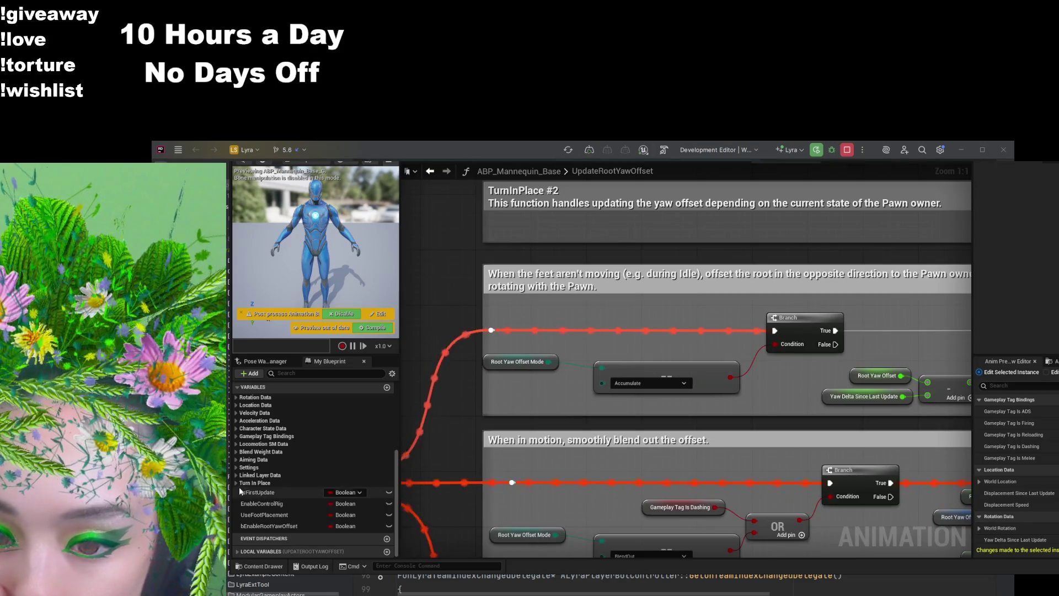
left_click(237, 483)
scroll(237, 483, "down", 2)
scroll(279, 536, "down", 1)
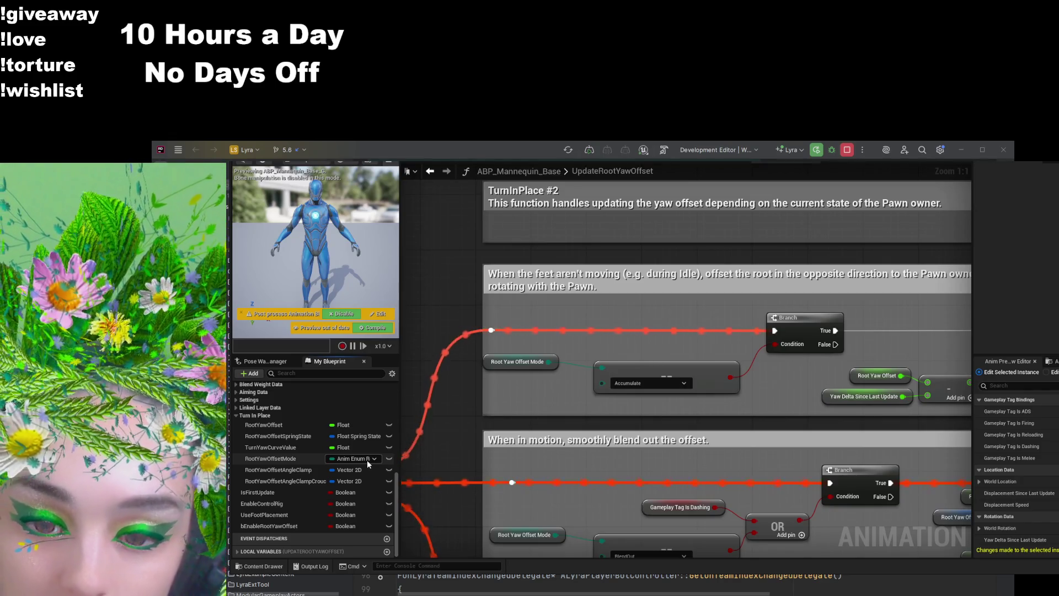
left_click(495, 365)
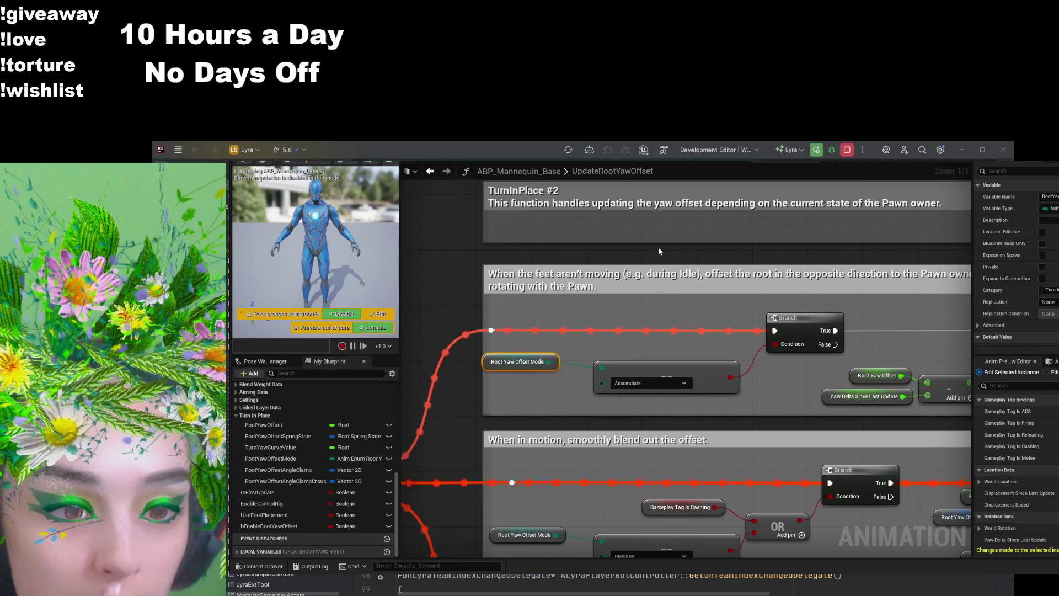
left_click(662, 254)
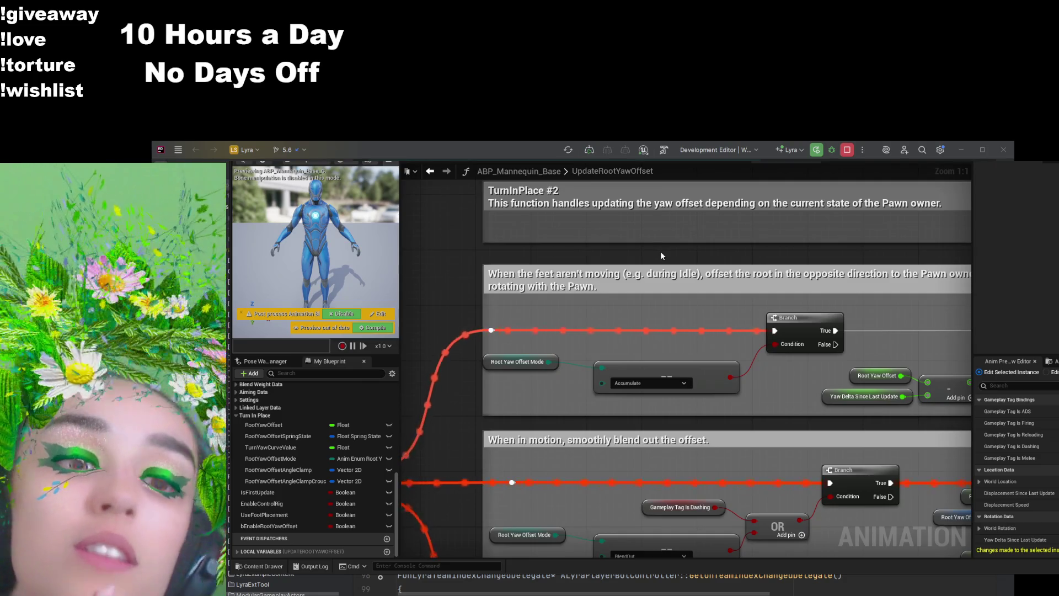
Step: Pan the graph between the reset-to-blend-out section and the feet-not-moving idle section
scroll(660, 250, "down", 1)
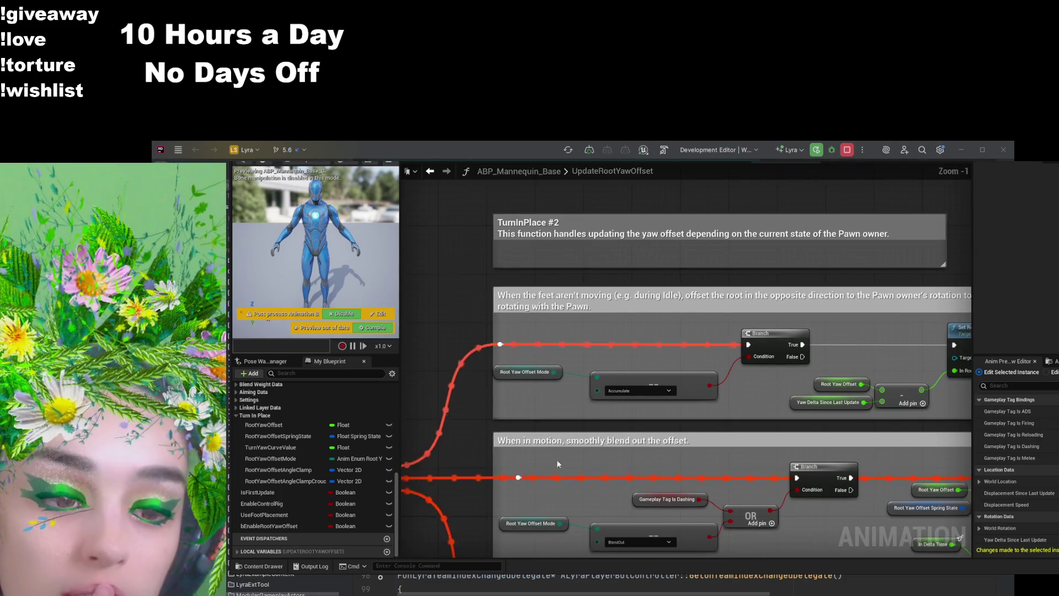
mouse_move(546, 500)
left_mouse_down()
mouse_move(546, 449)
mouse_move(546, 554)
mouse_move(569, 469)
mouse_move(671, 422)
mouse_move(557, 459)
left_mouse_up()
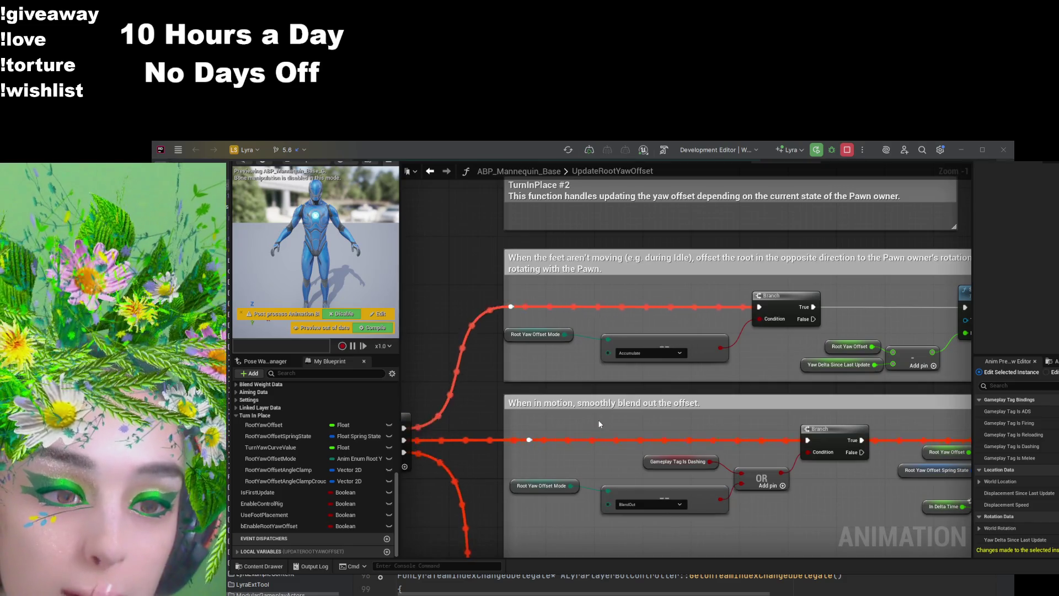
left_click_drag(594, 463, 598, 256)
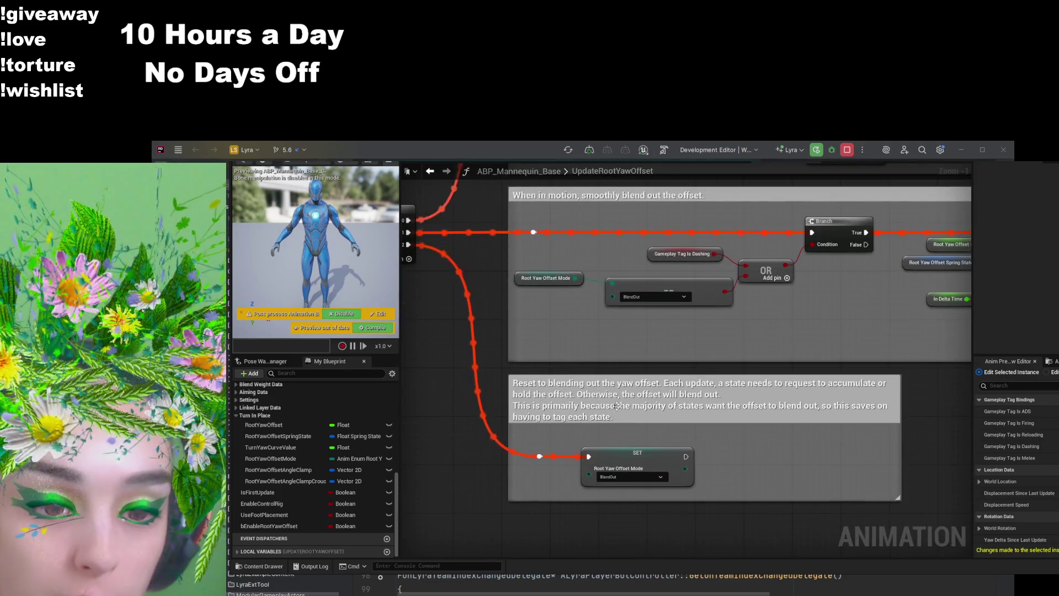
left_click_drag(610, 331, 610, 436)
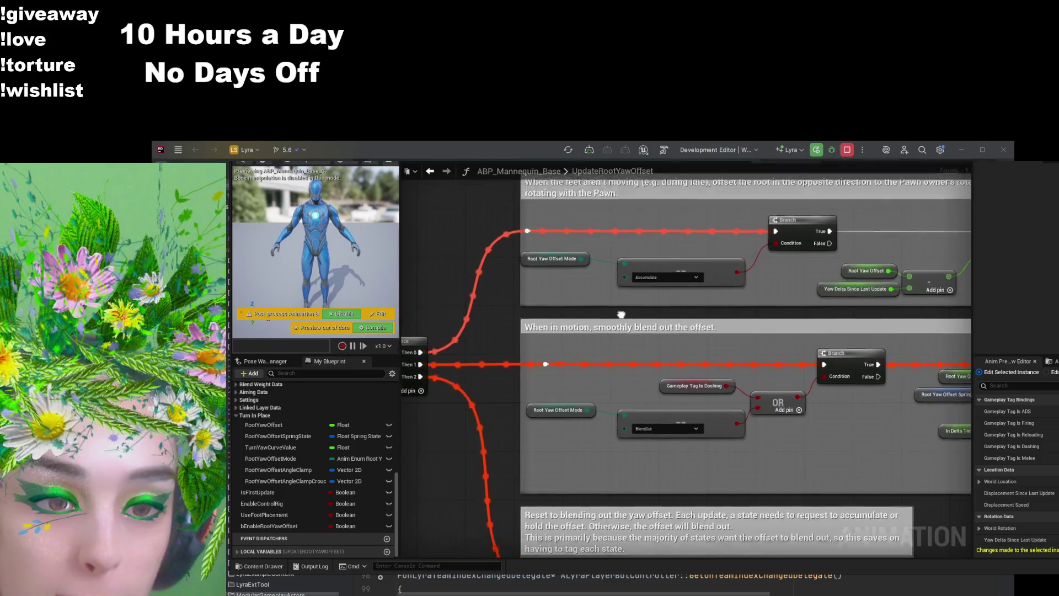
left_click_drag(609, 309, 609, 423)
Step: Inspect the Root Yaw Offset Mode and Accumulate nodes, then open an empty Find Results search
left_click(539, 364)
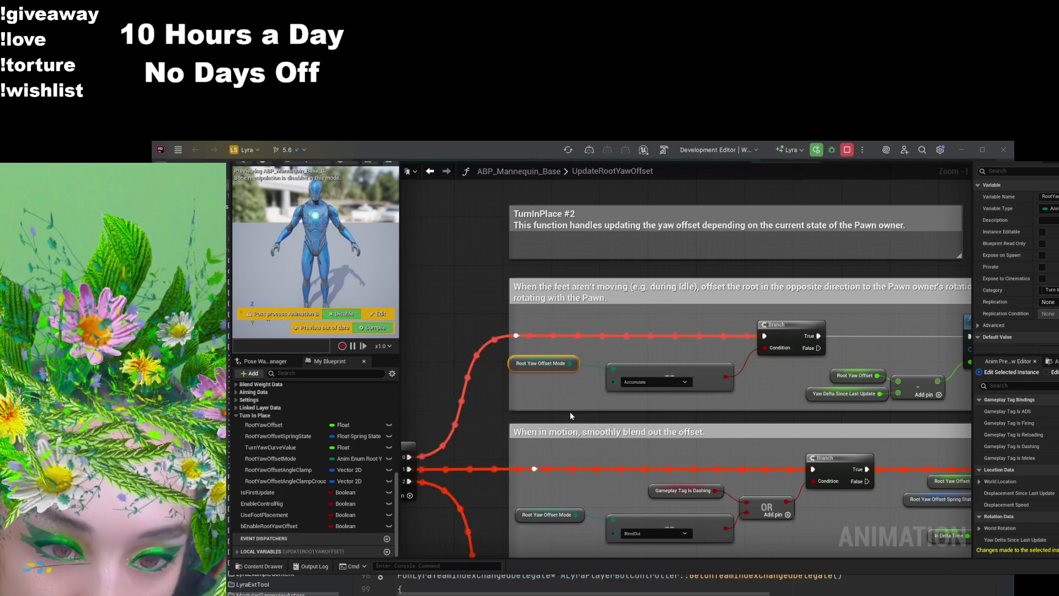
left_click(657, 386)
scroll(568, 485, "up", 1)
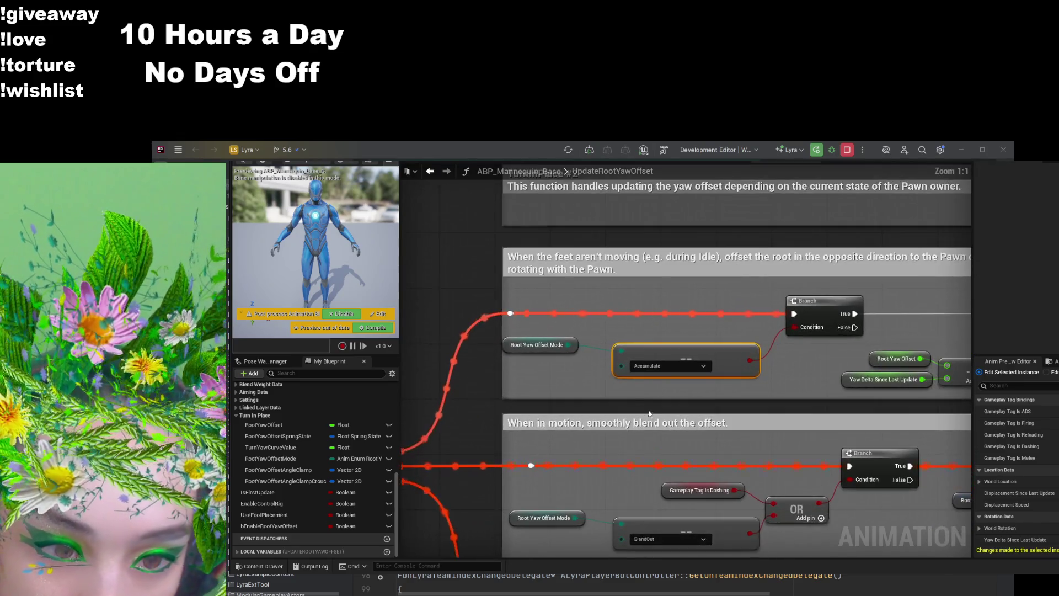
left_click(543, 347)
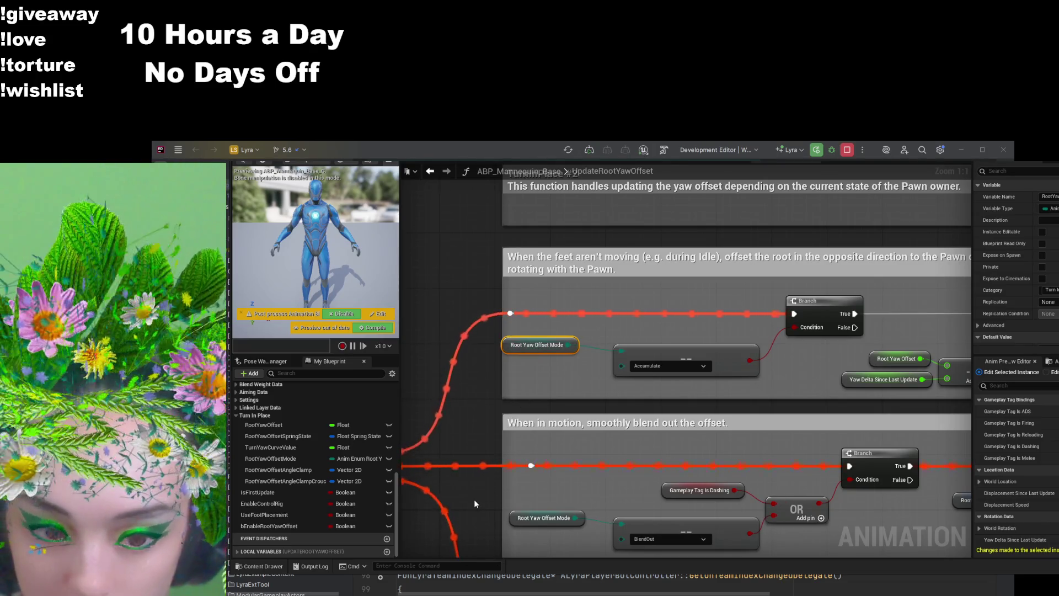
left_click(470, 525)
key("ctrl+f")
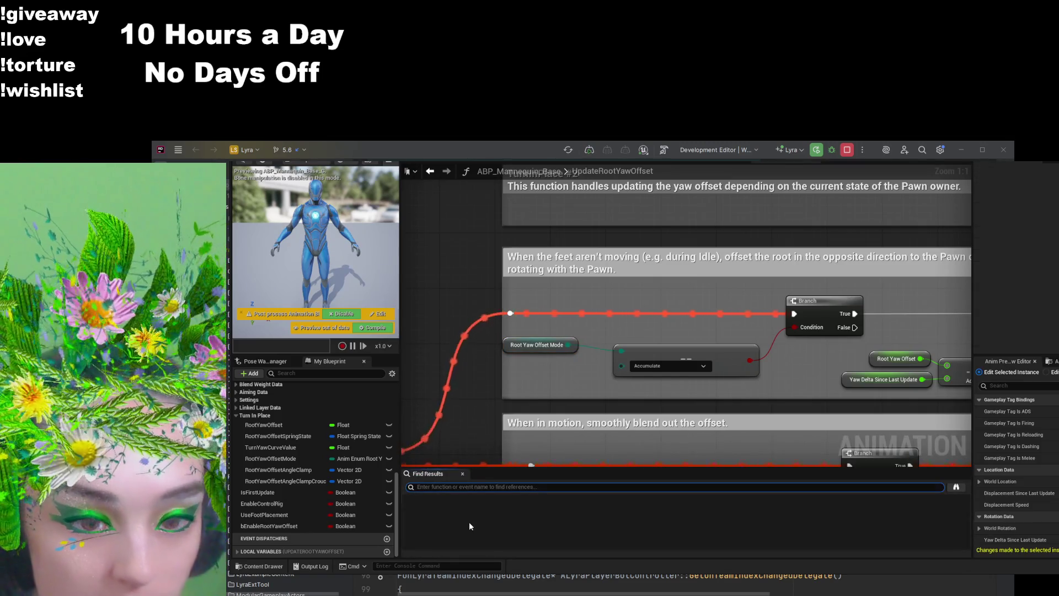
Step: Search for 'Root Yaw Offset', browse the enlarged list of matches, then close the results
type("Root")
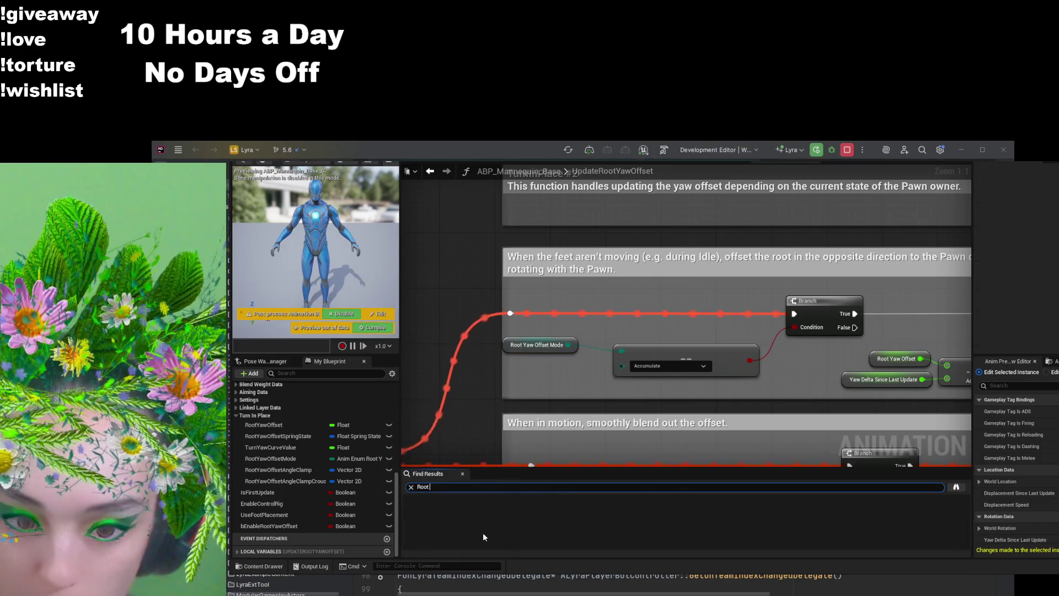
type(" Yaw Offset")
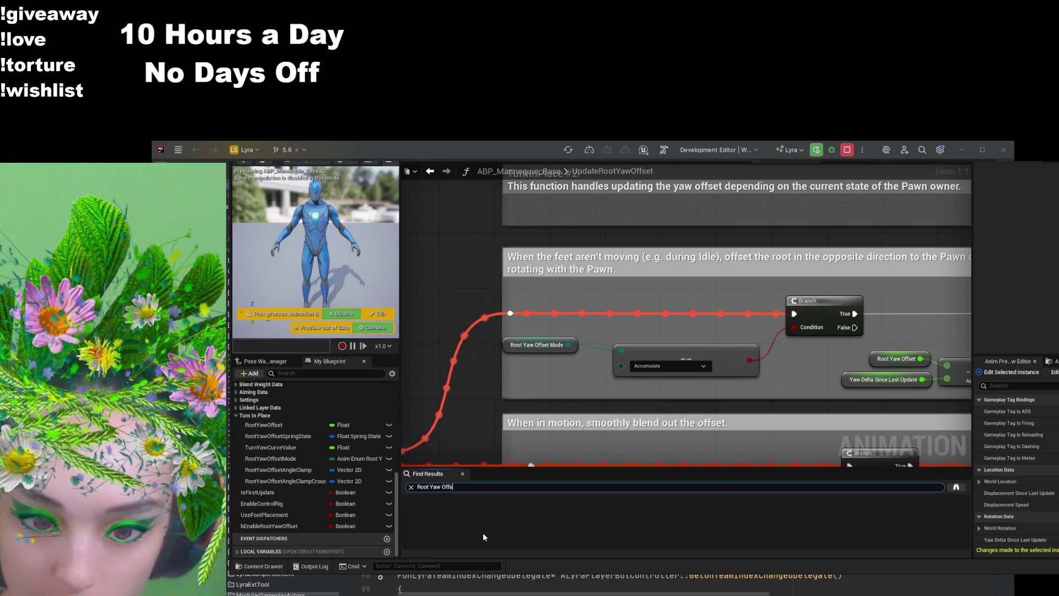
key("Return")
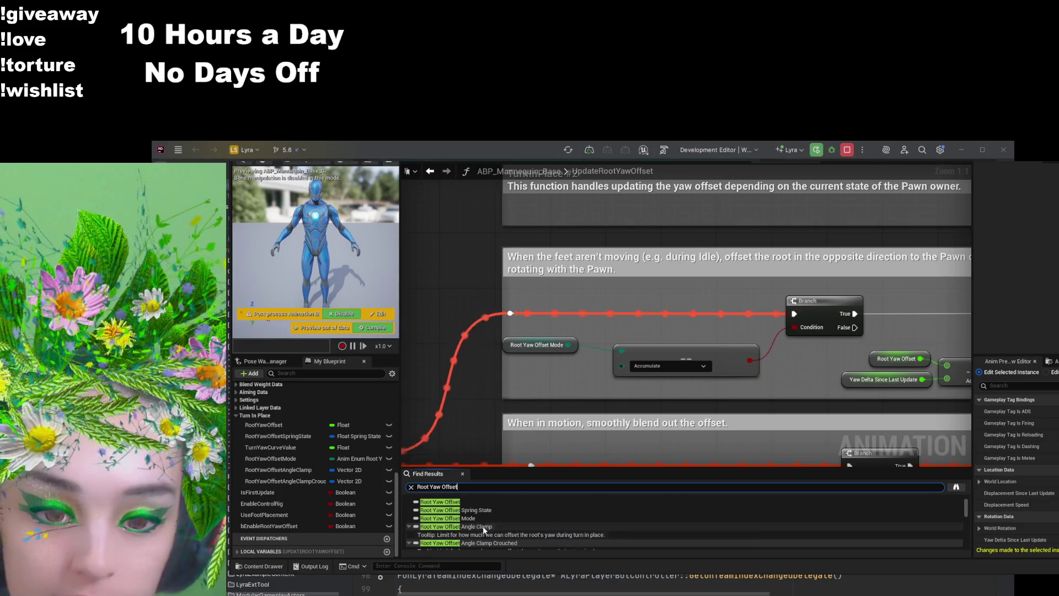
left_click(483, 499)
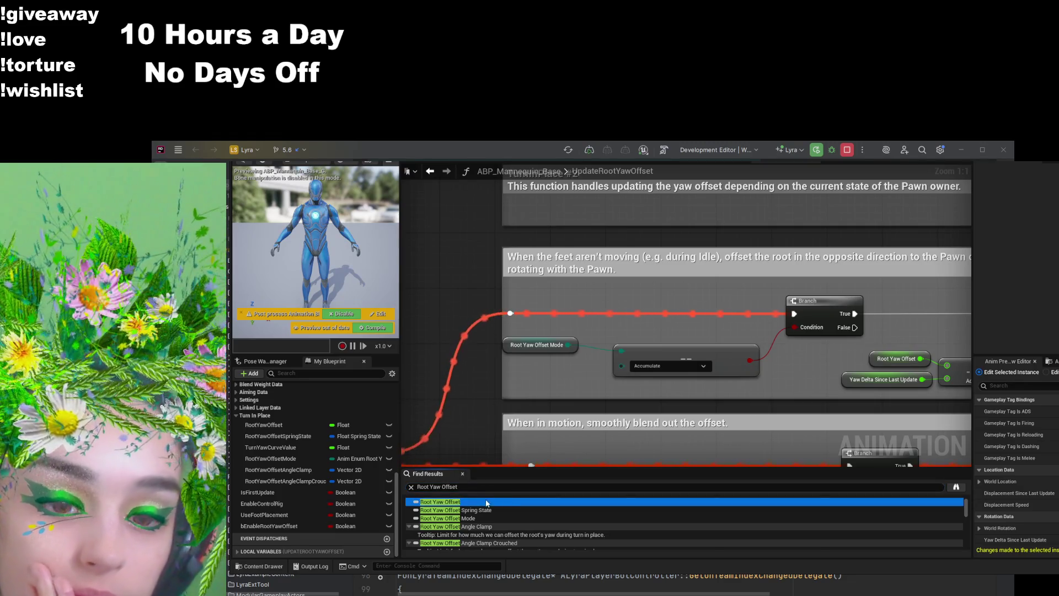
scroll(485, 500, "down", 3)
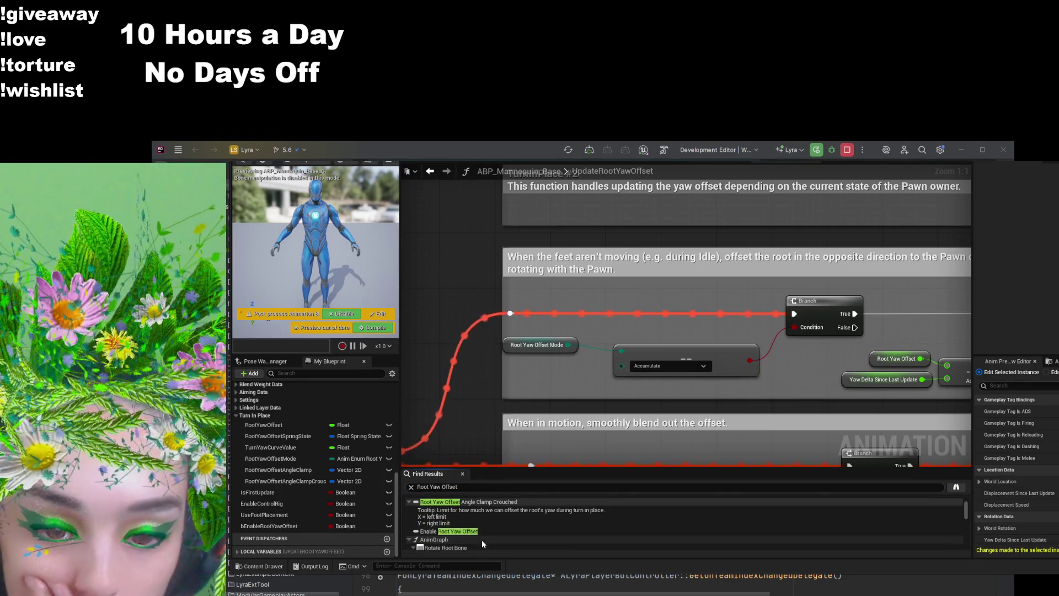
left_click_drag(497, 468, 489, 368)
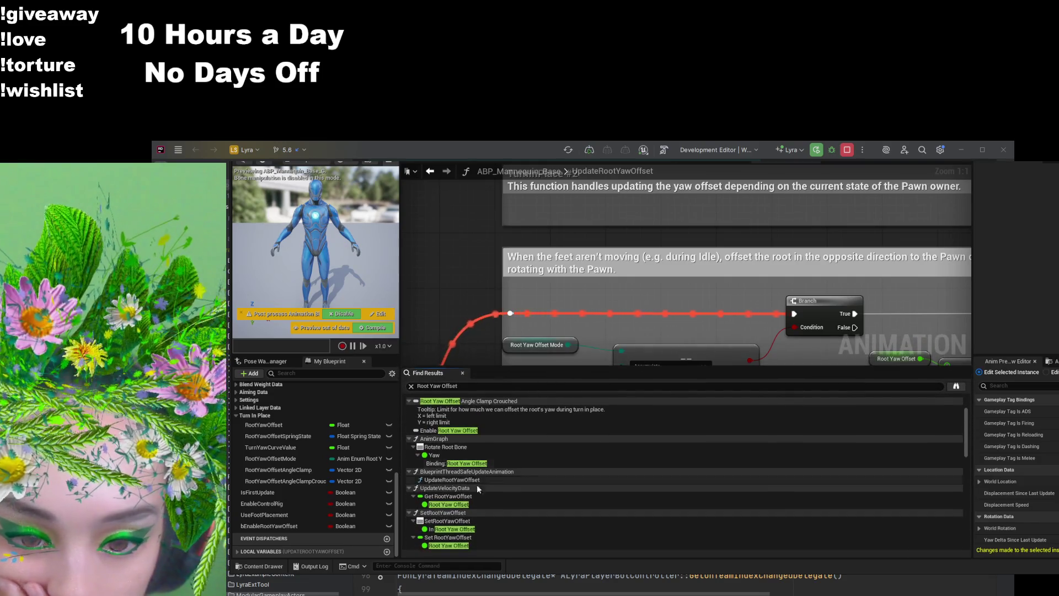
scroll(471, 531, "down", 6)
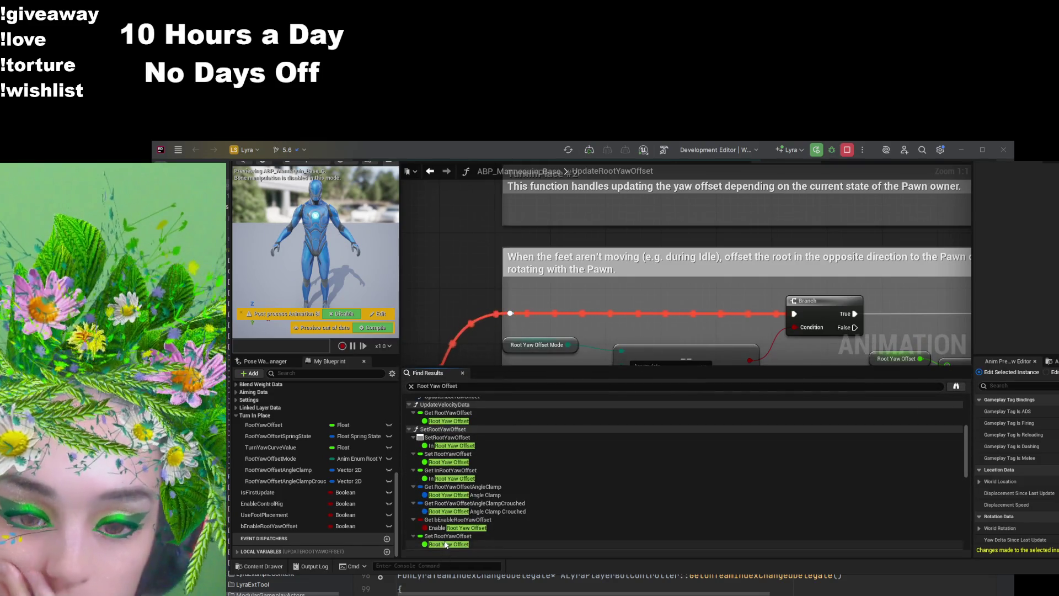
scroll(458, 510, "down", 6)
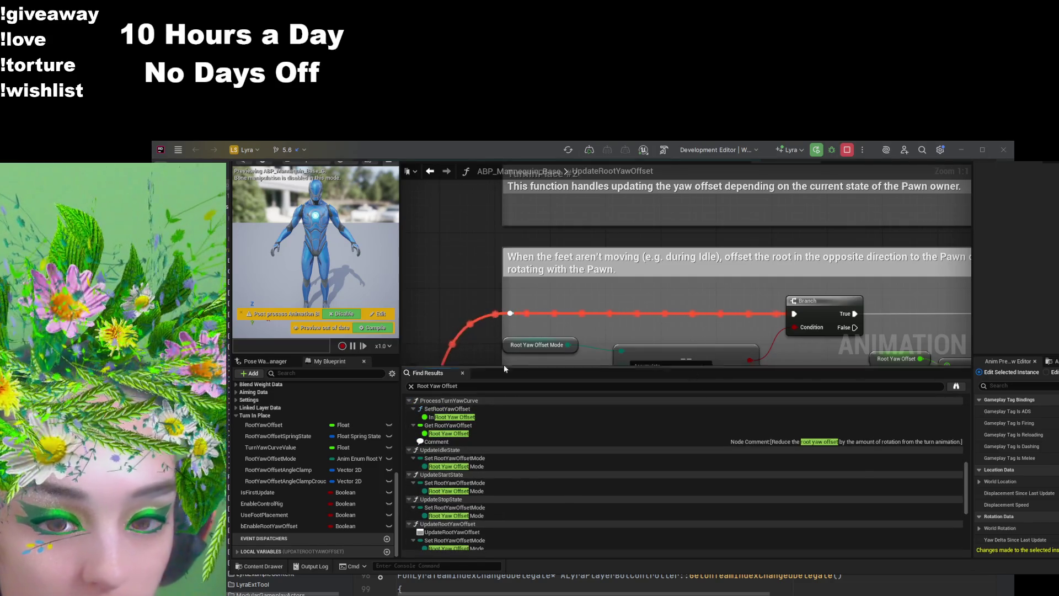
left_click(464, 373)
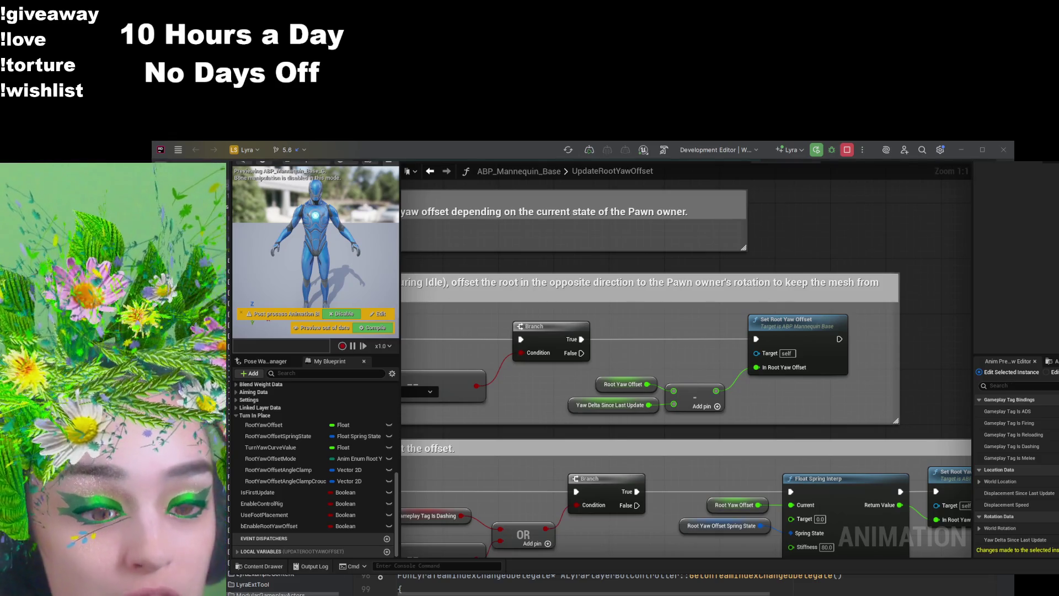
Step: Pan to the Set Root Yaw Offset node and open its SetRootYawOffset function graph
left_click_drag(716, 240, 809, 218)
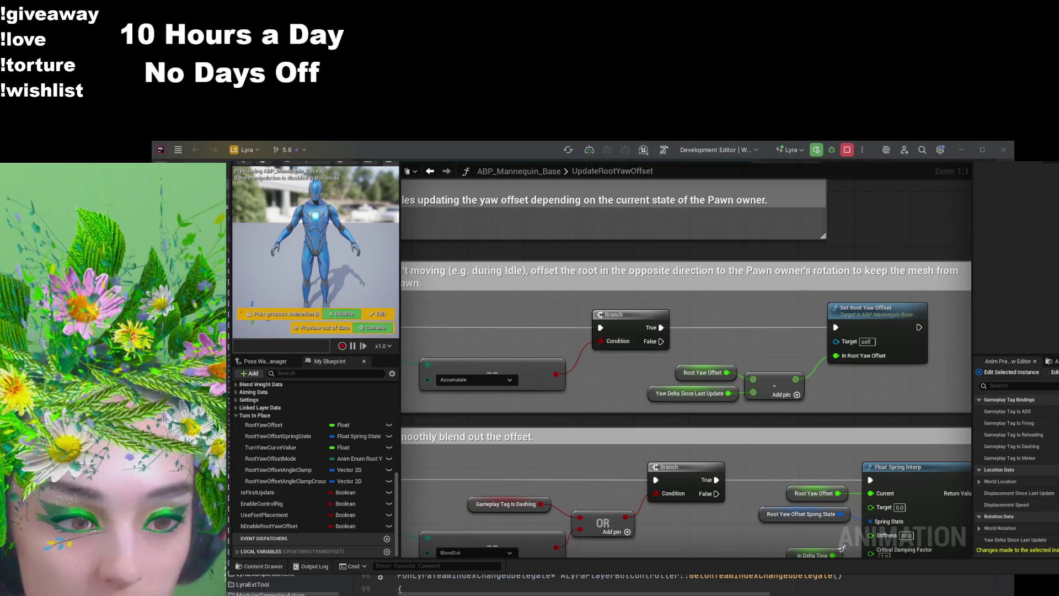
double_click(866, 331)
Step: Zoom and pan the SetRootYawOffset graph to frame the whole TurnInPlace #3 clamp section
scroll(773, 346, "down", 6)
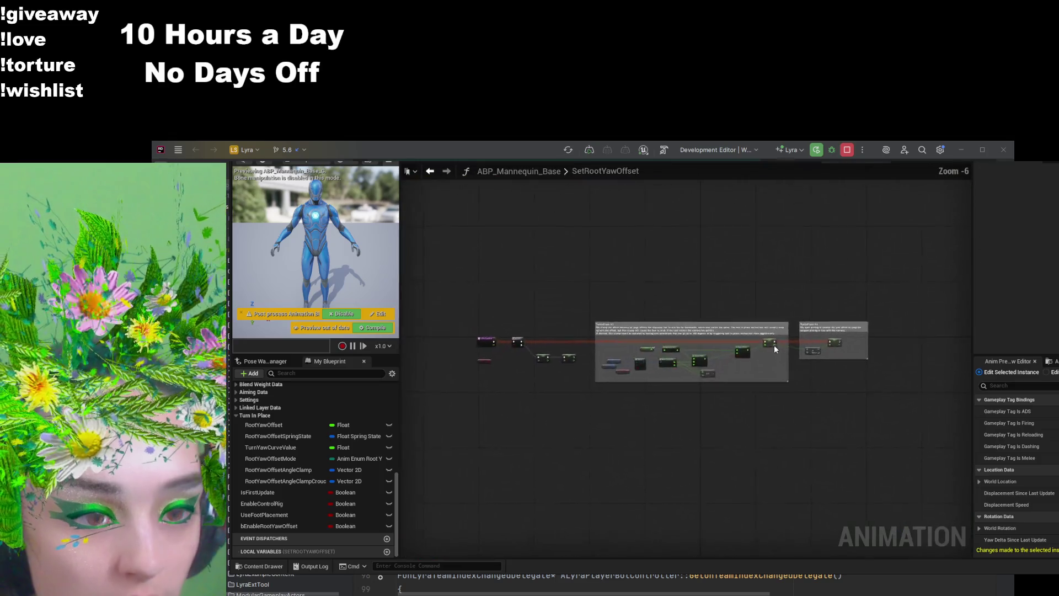
scroll(537, 389, "up", 6)
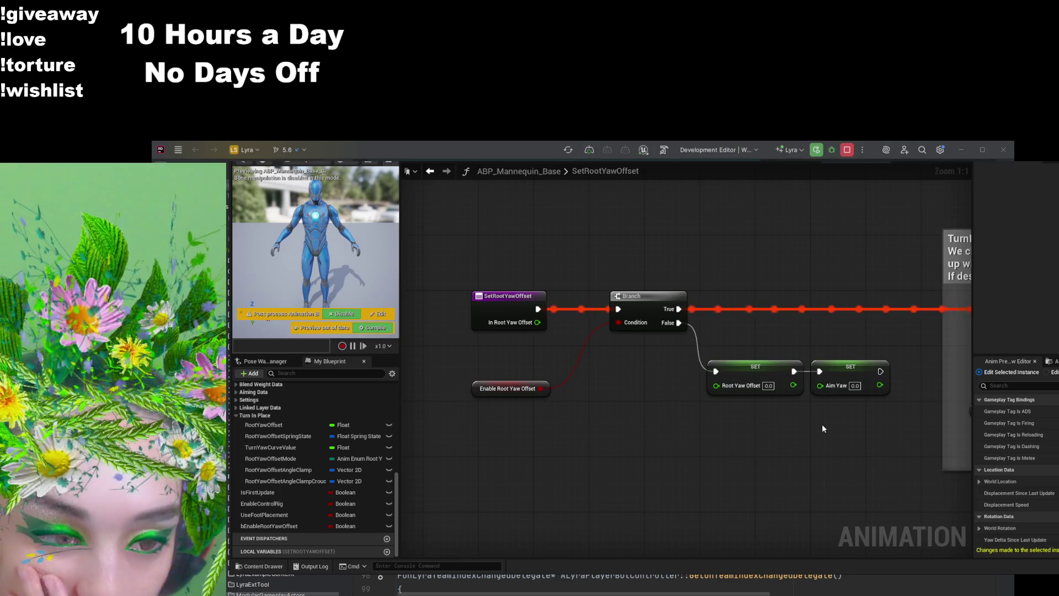
scroll(822, 424, "down", 2)
mouse_move(822, 424)
left_mouse_down()
mouse_move(641, 468)
mouse_move(503, 439)
left_mouse_up()
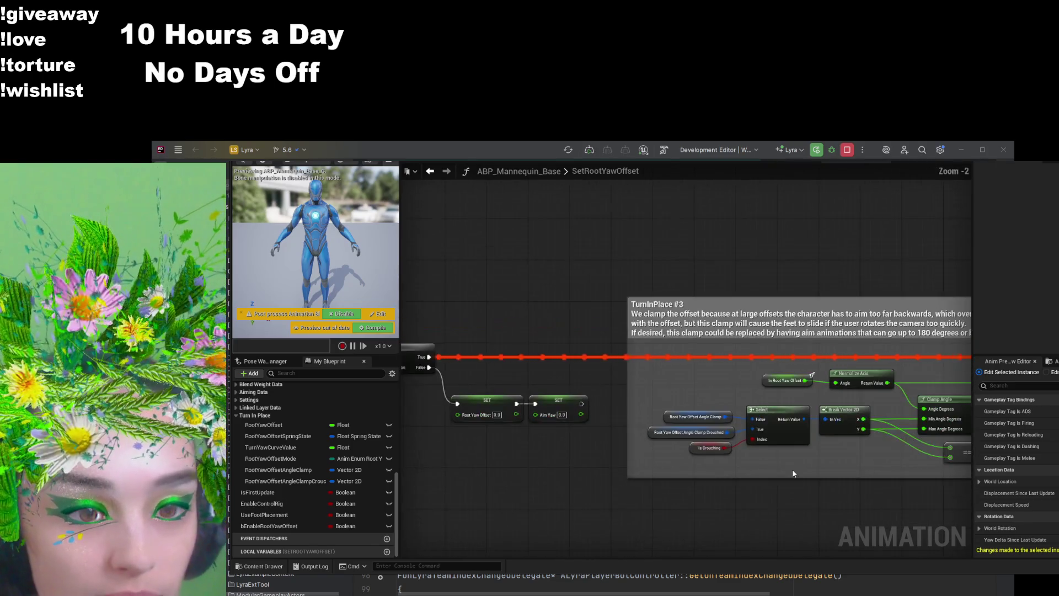
left_click_drag(792, 469, 628, 440)
scroll(627, 440, "down", 1)
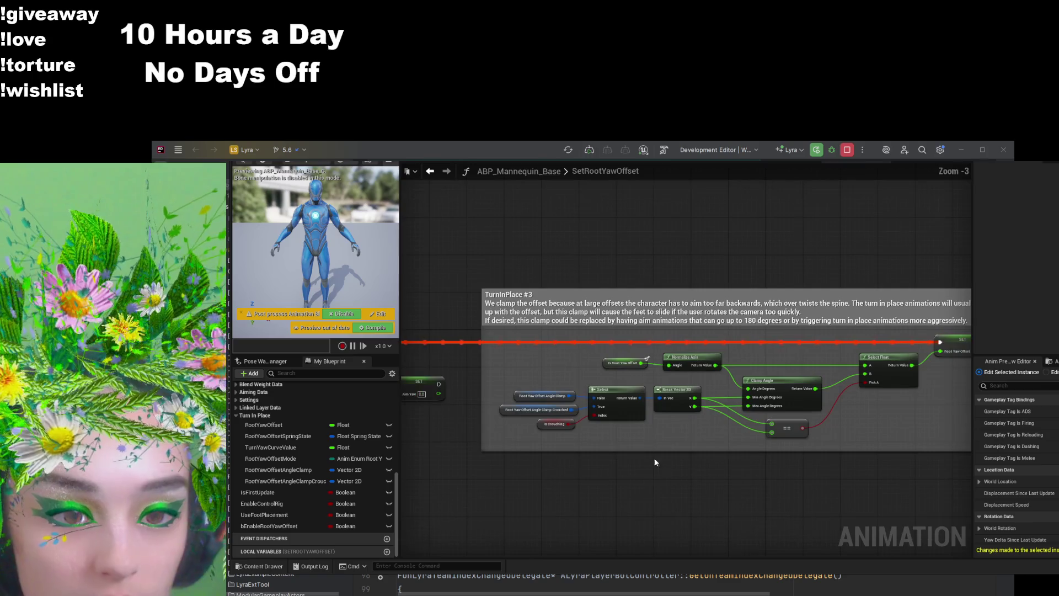
left_click_drag(691, 461, 633, 458)
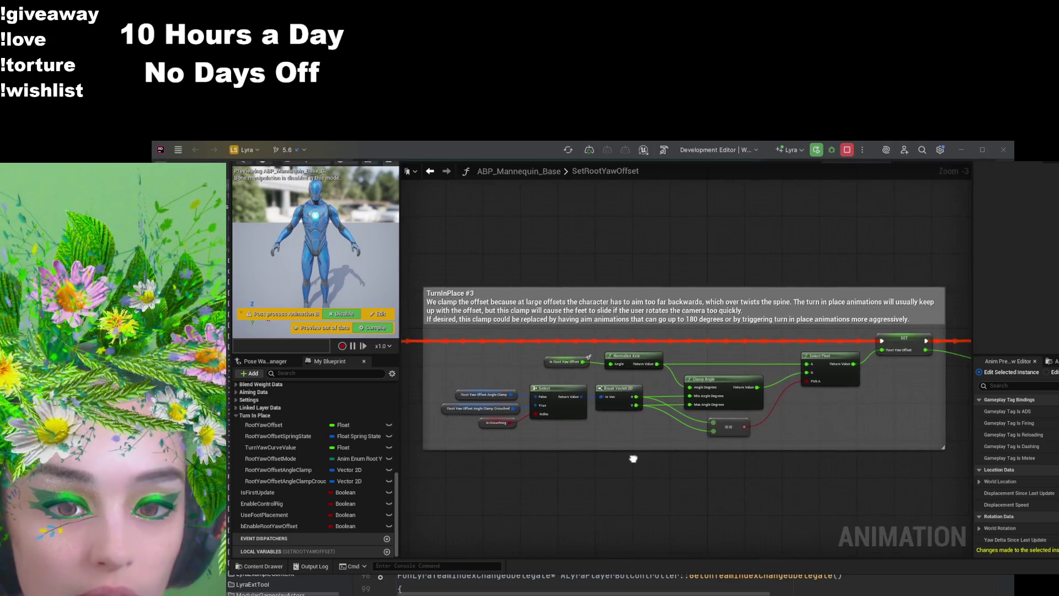